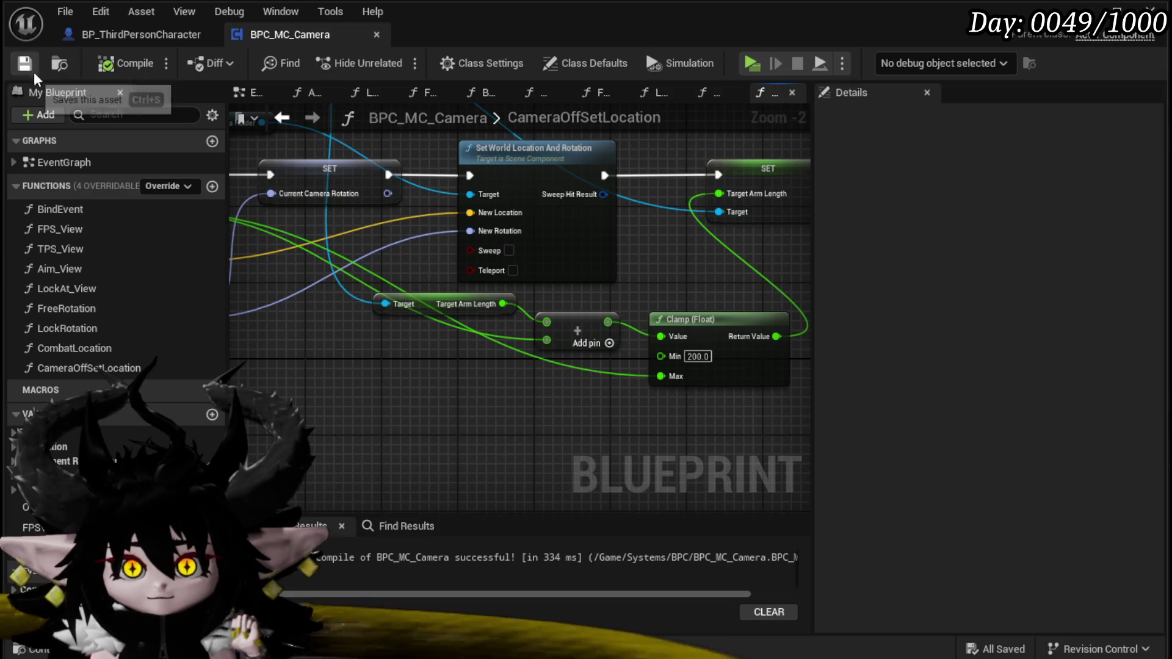
- In CombatLocation, add a Set World Location node from the Combat Camera Location Damage getter
click(283, 119)
drag(530, 241, 598, 243)
mouse_move(513, 347)
mouse_down()
mouse_move(568, 319)
mouse_move(606, 416)
mouse_up()
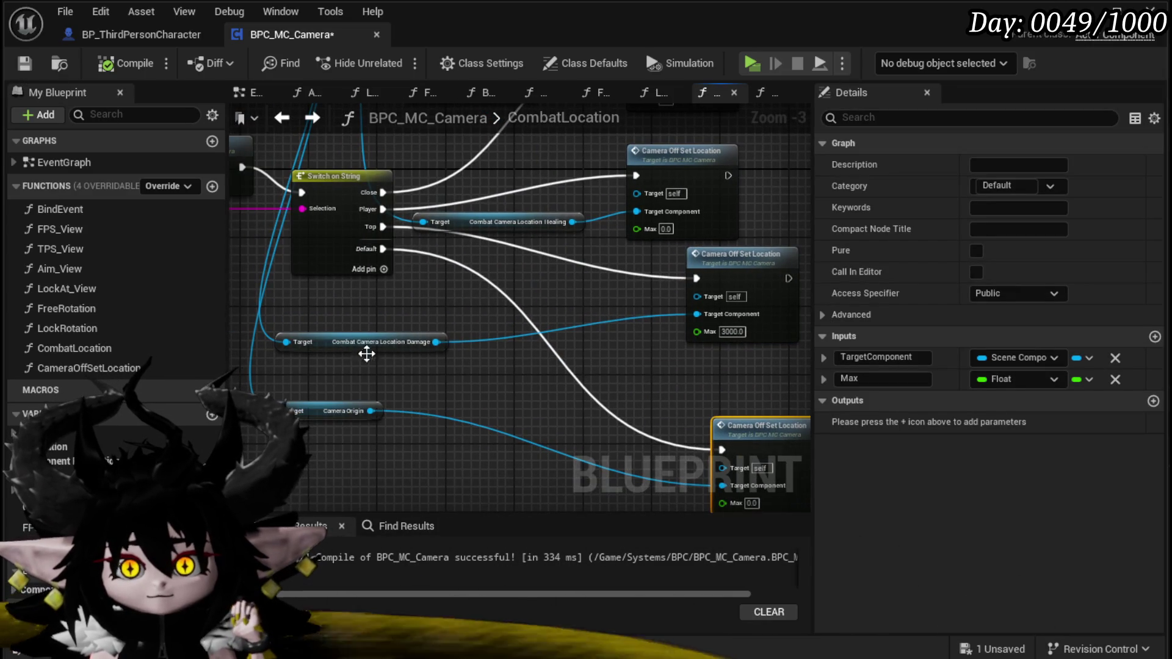
scroll(375, 356, up, 3)
click(294, 335)
drag(410, 324, 432, 391)
text(et a)
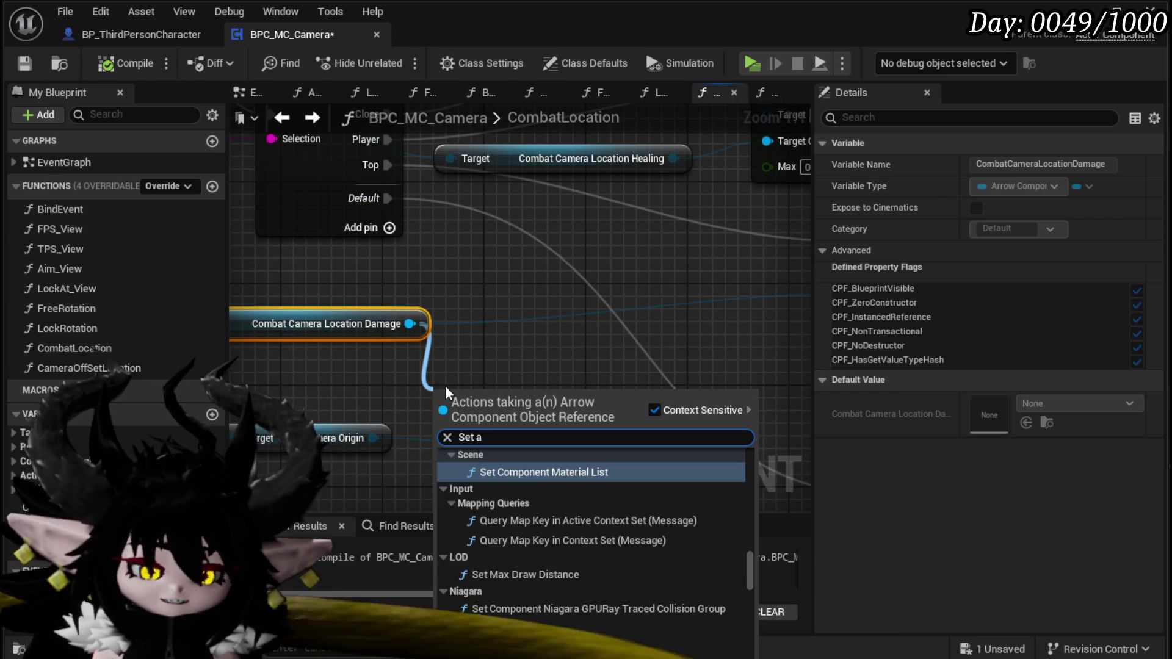
key(BackSpace)
text(World location)
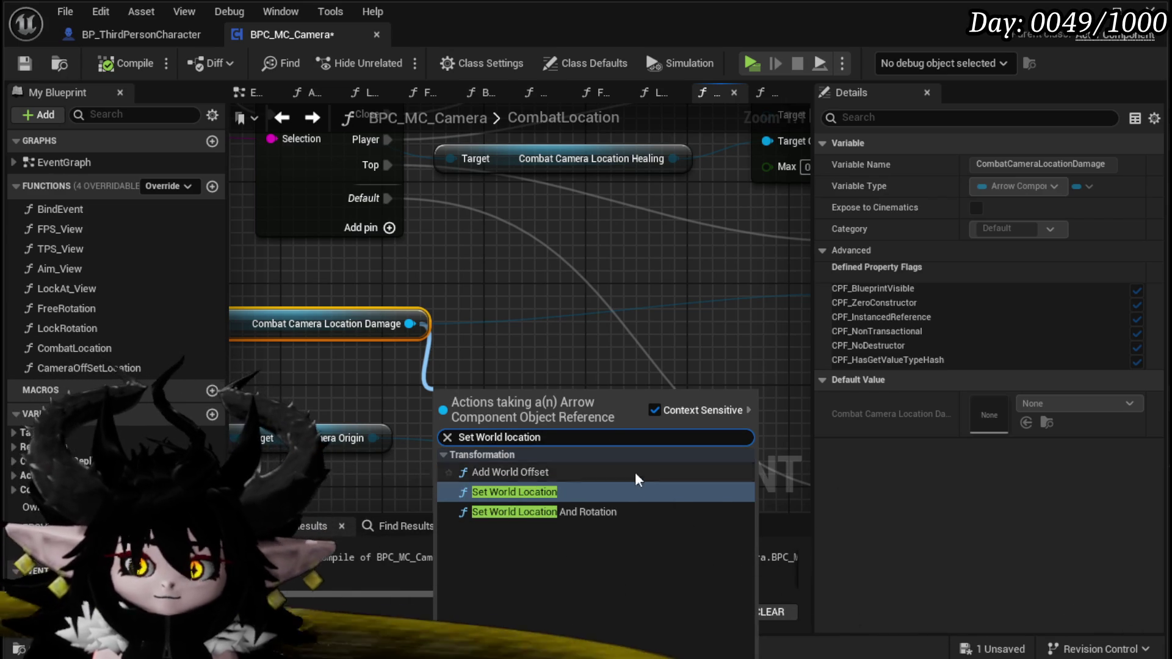
click(537, 492)
- Place Set World Location beside Camera Off Set Location and wire the switch's Top case into it
drag(553, 411, 759, 306)
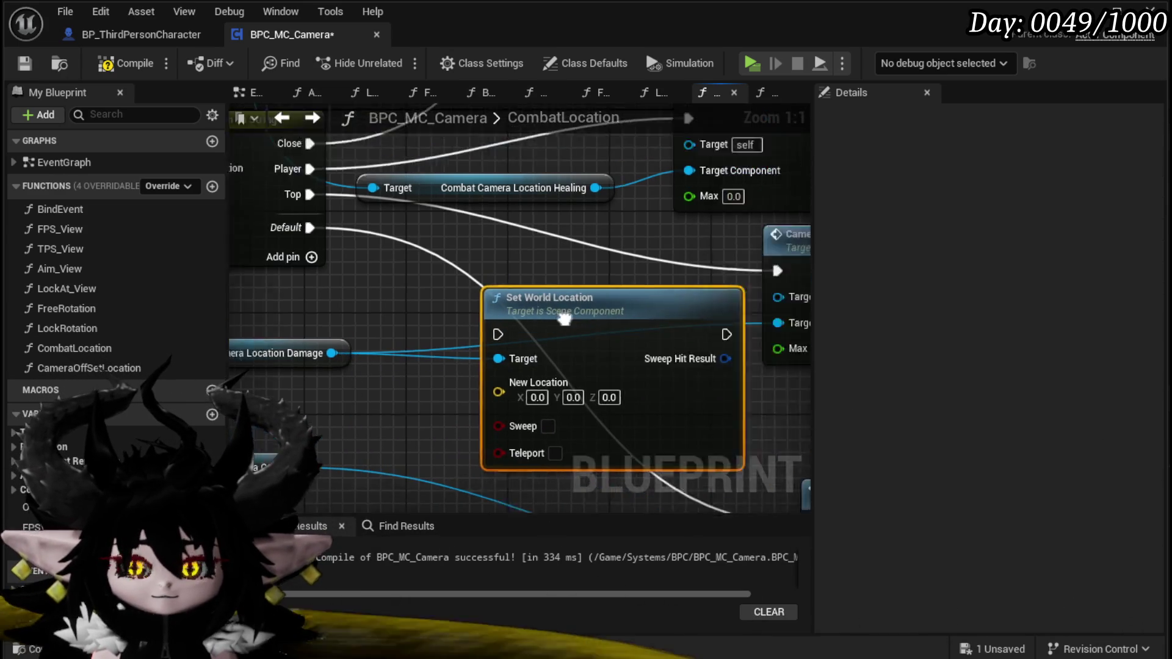
drag(599, 287, 726, 299)
mouse_move(447, 323)
mouse_down()
mouse_move(578, 286)
mouse_move(579, 273)
mouse_up()
drag(361, 246, 673, 336)
scroll(673, 336, down, 3)
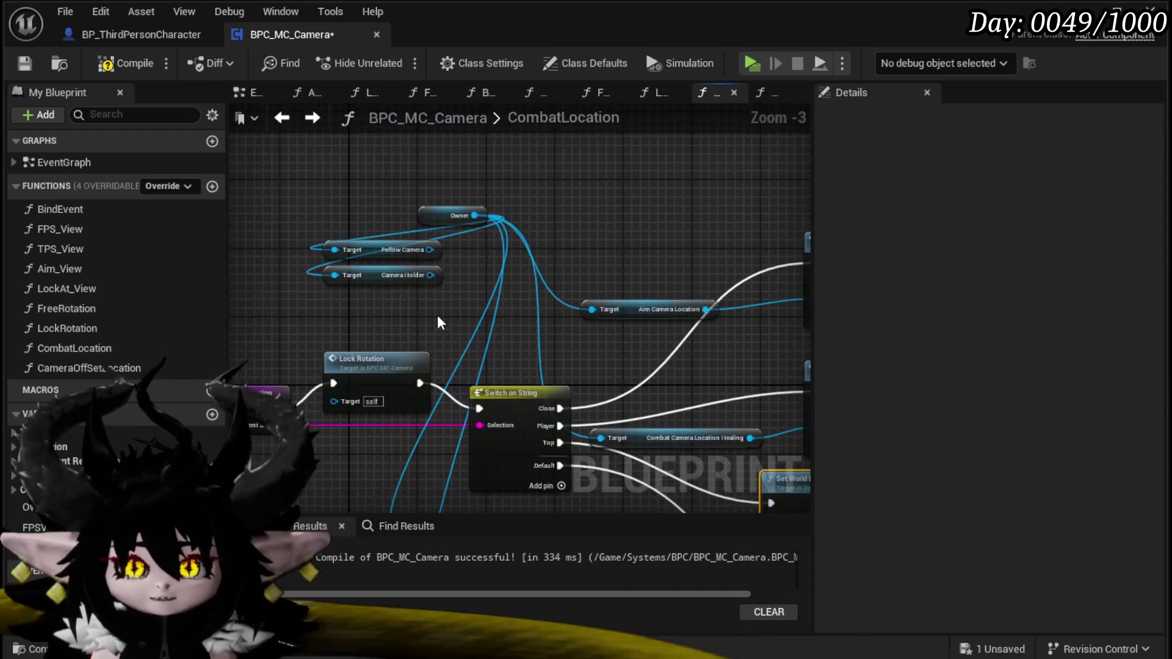
mouse_move(481, 219)
mouse_down()
mouse_move(372, 227)
mouse_move(481, 212)
mouse_up()
text(ge)
text( cu)
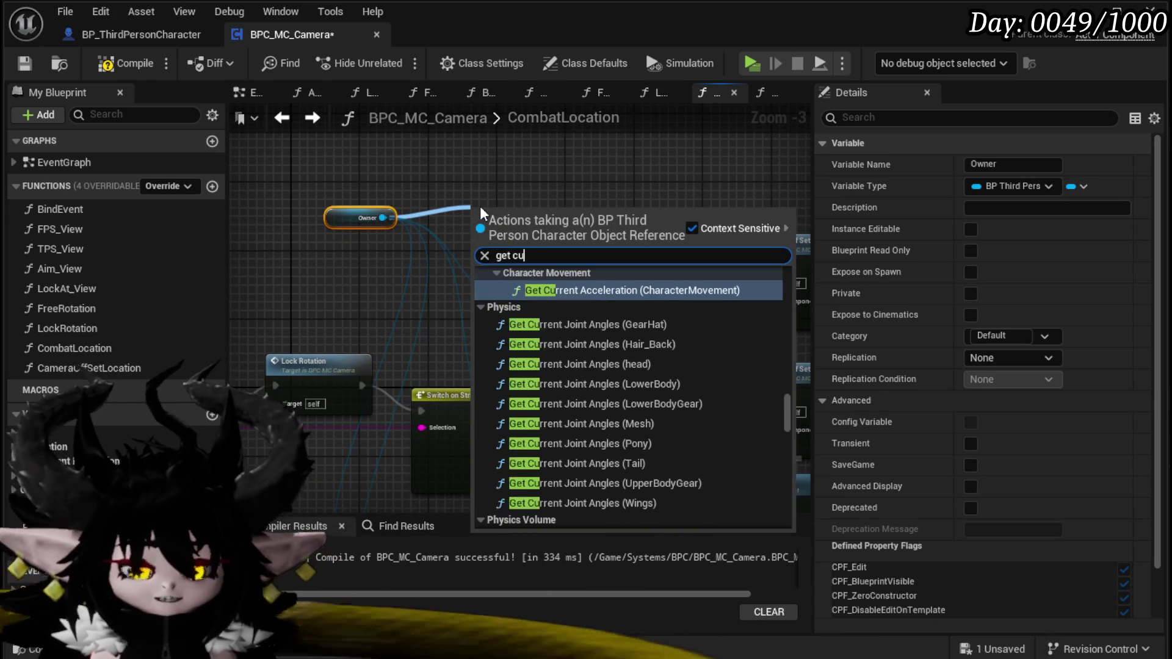
text(ncoun)
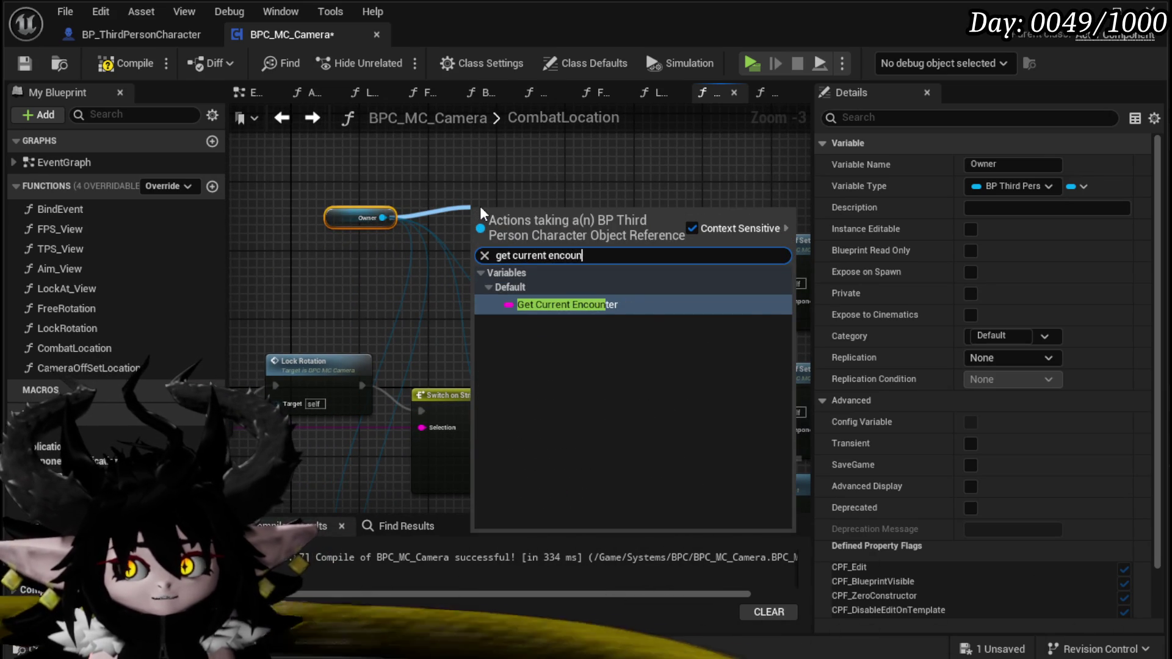
- Add Get Current Encounter from Owner and wire it into a new Get Encounter node
key(Return)
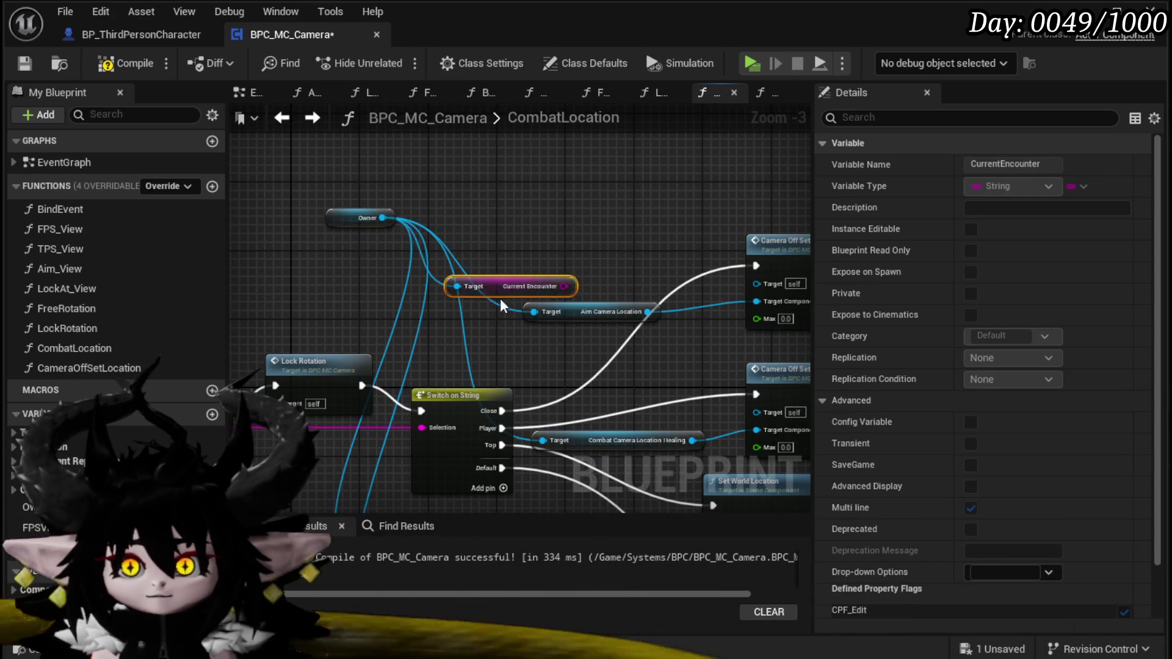
drag(503, 296, 371, 379)
right_click(400, 275)
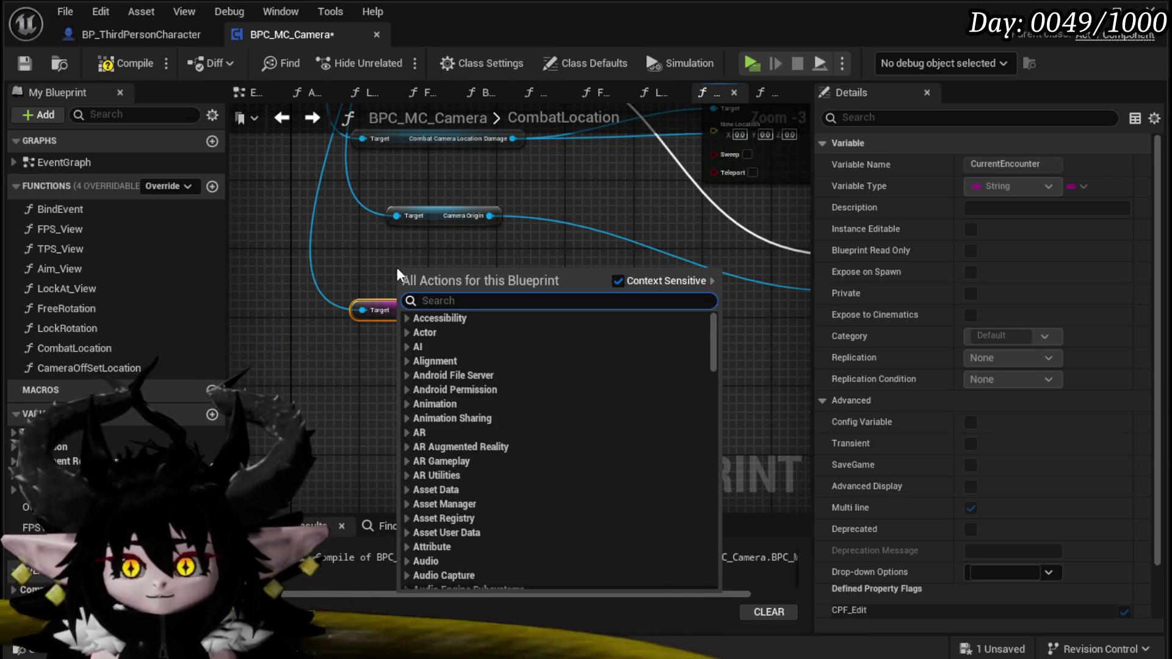
text(get encoun)
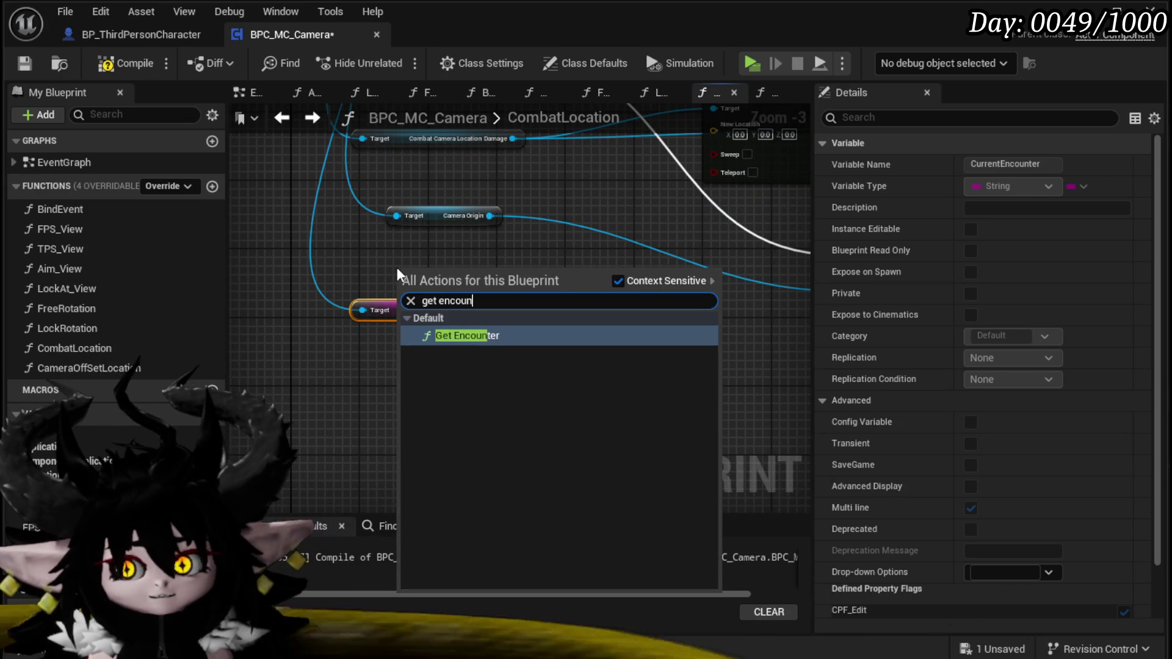
key(Return)
drag(469, 310, 490, 271)
scroll(490, 271, up, 2)
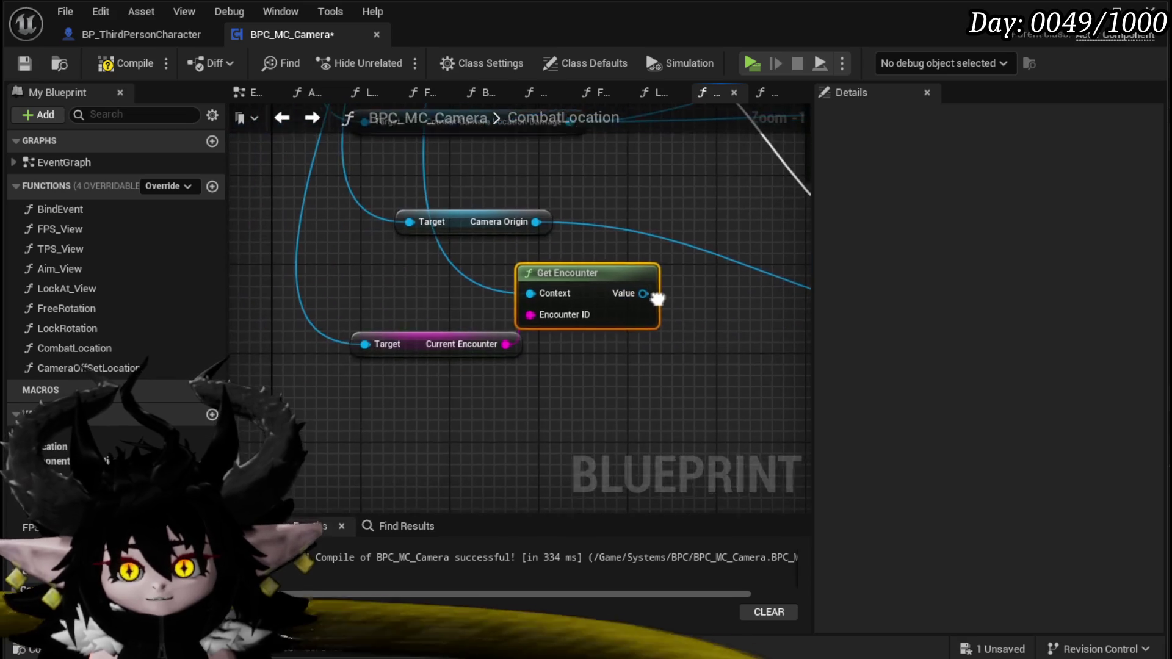
mouse_move(641, 296)
mouse_down()
mouse_move(555, 301)
mouse_move(542, 315)
mouse_move(402, 318)
mouse_move(459, 324)
mouse_up()
text(get battle)
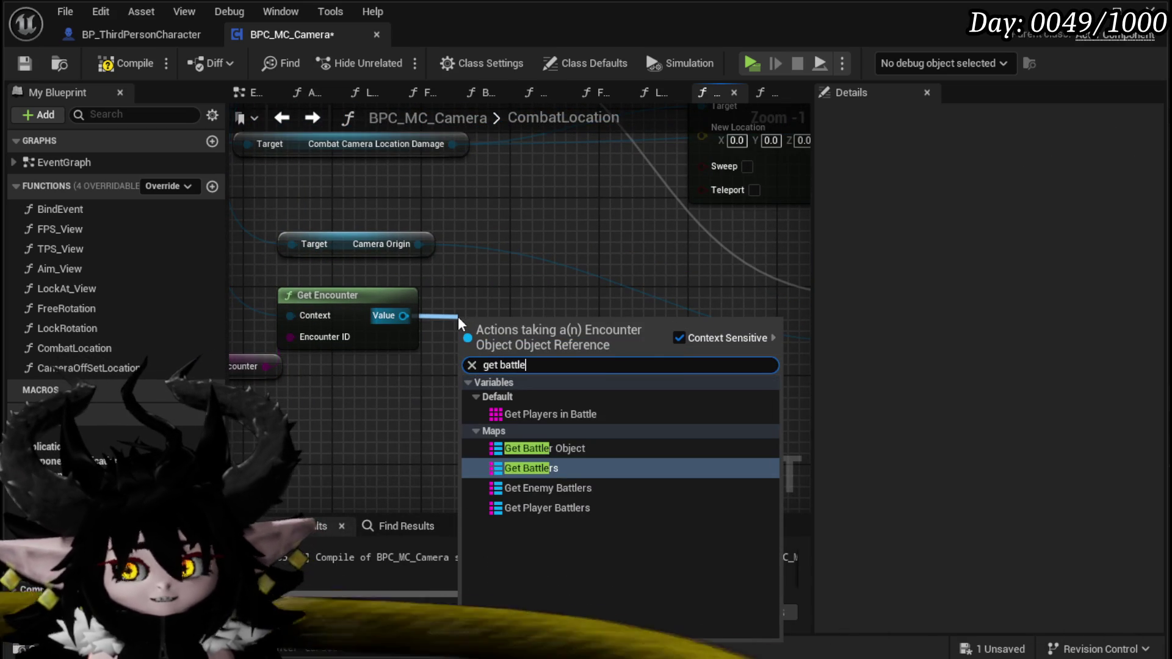
- From Get Encounter's Value, add the Arena getter followed by a Get Center node
key(BackSpace)
key(BackSpace)
key(BackSpace)
text(are)
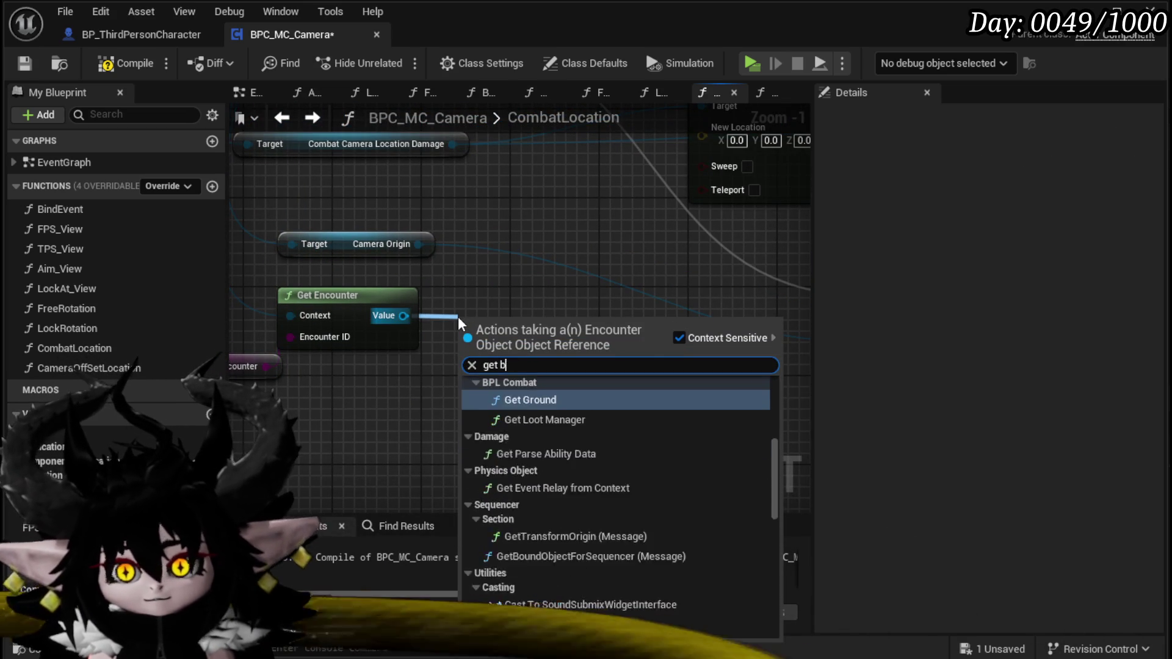
key(Return)
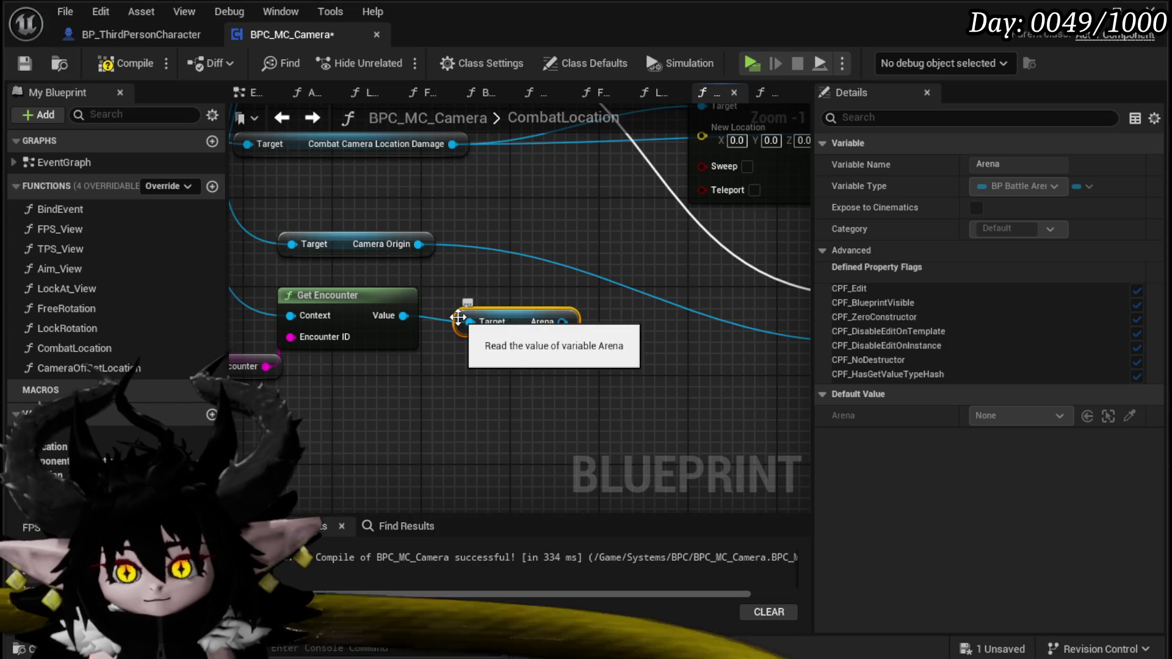
drag(418, 366, 485, 354)
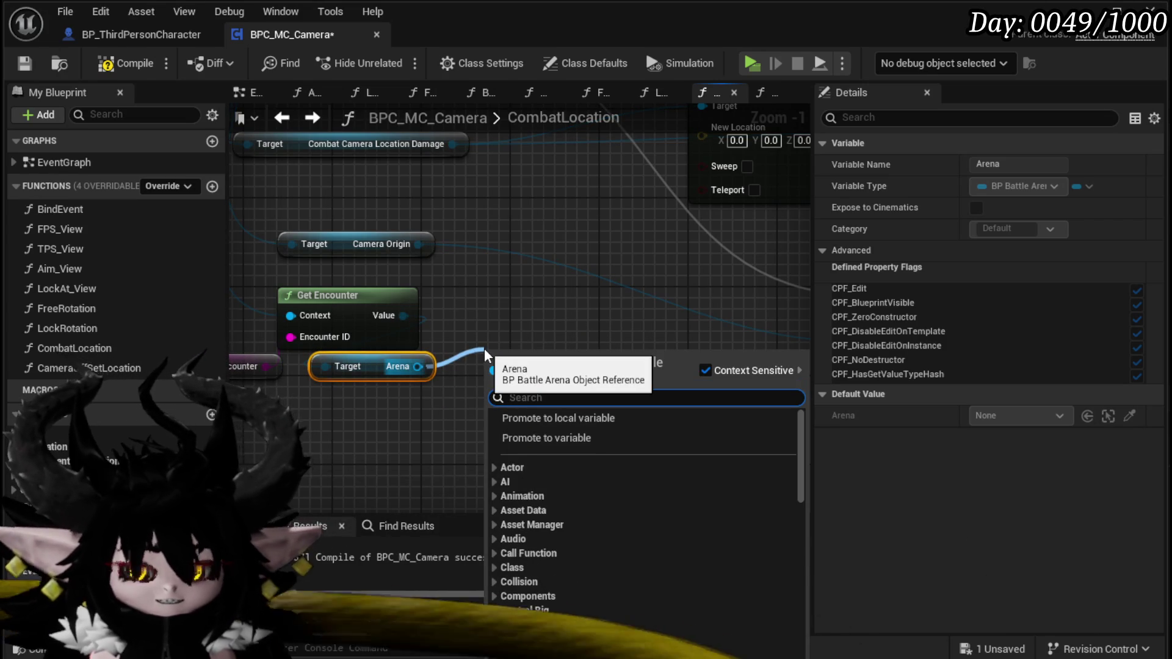
text(center)
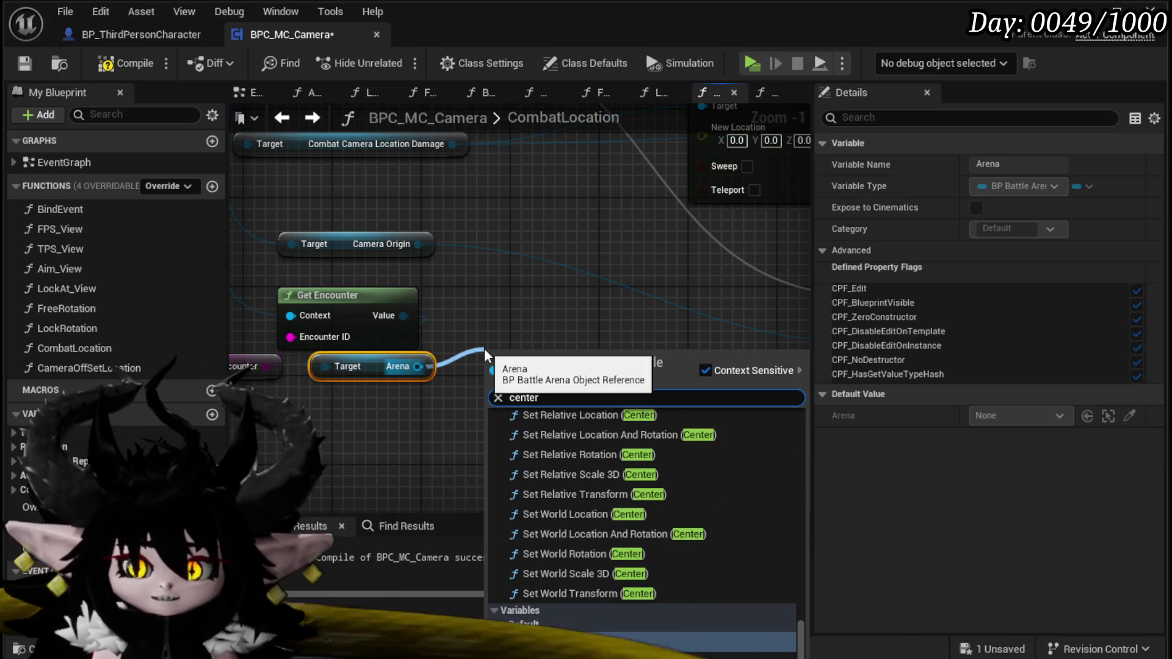
click(549, 642)
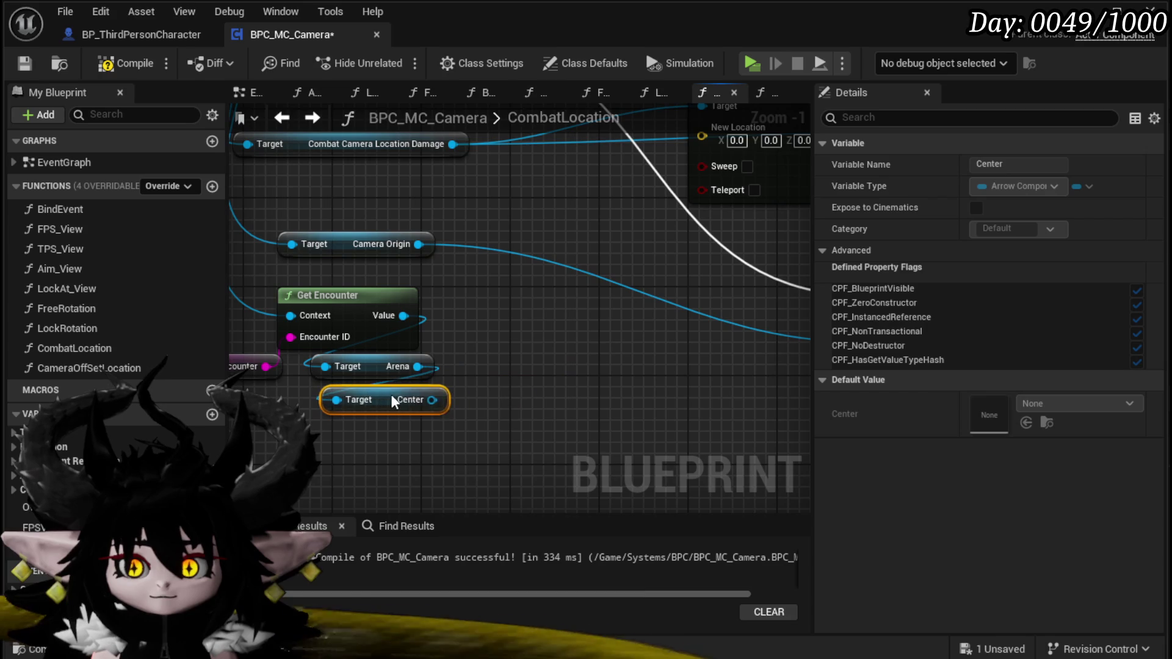
- Feed Center's Get World Location into Set World Location's New Location, then minimize the editor
drag(432, 405, 500, 398)
text(ge)
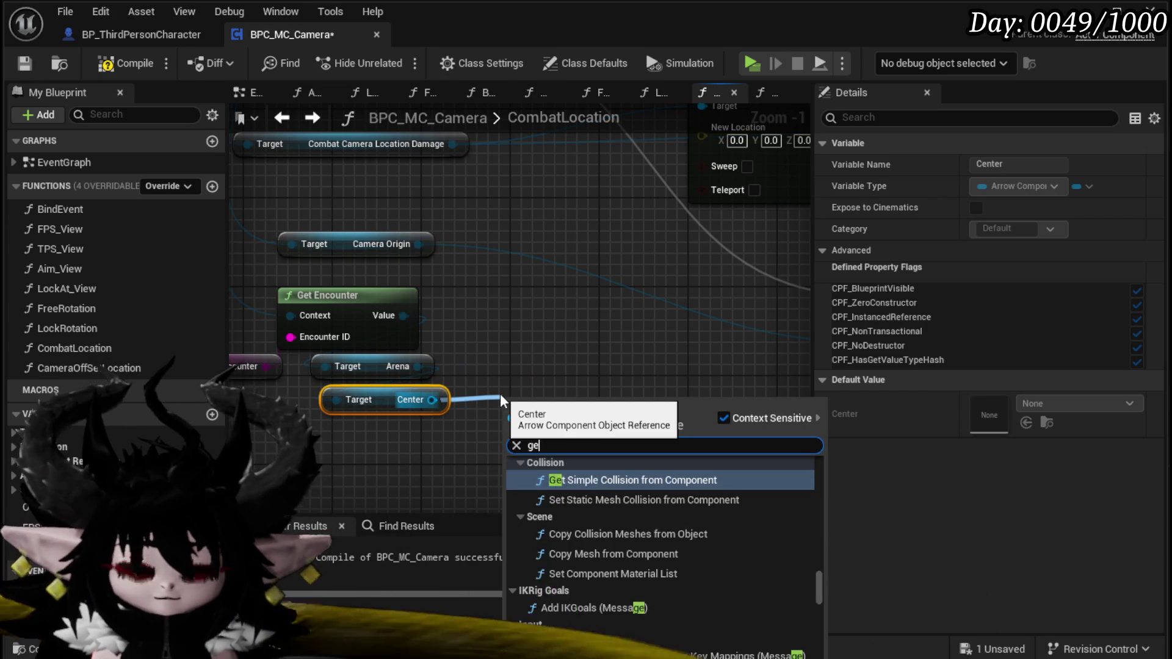
text(t world location)
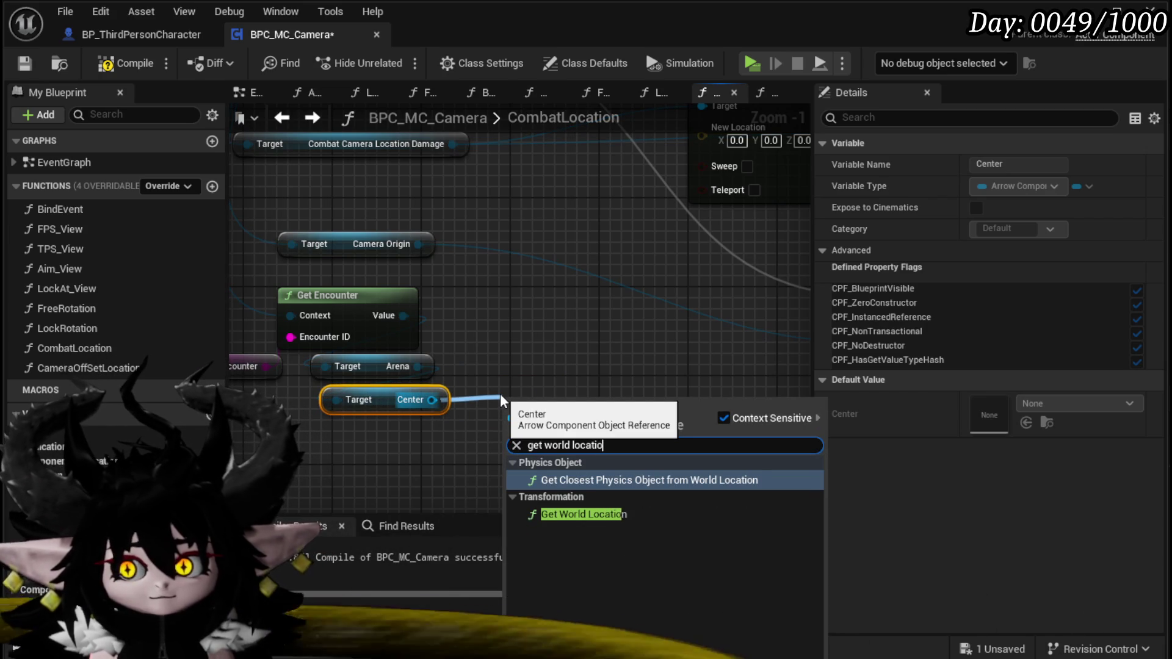
click(579, 516)
drag(642, 428, 717, 168)
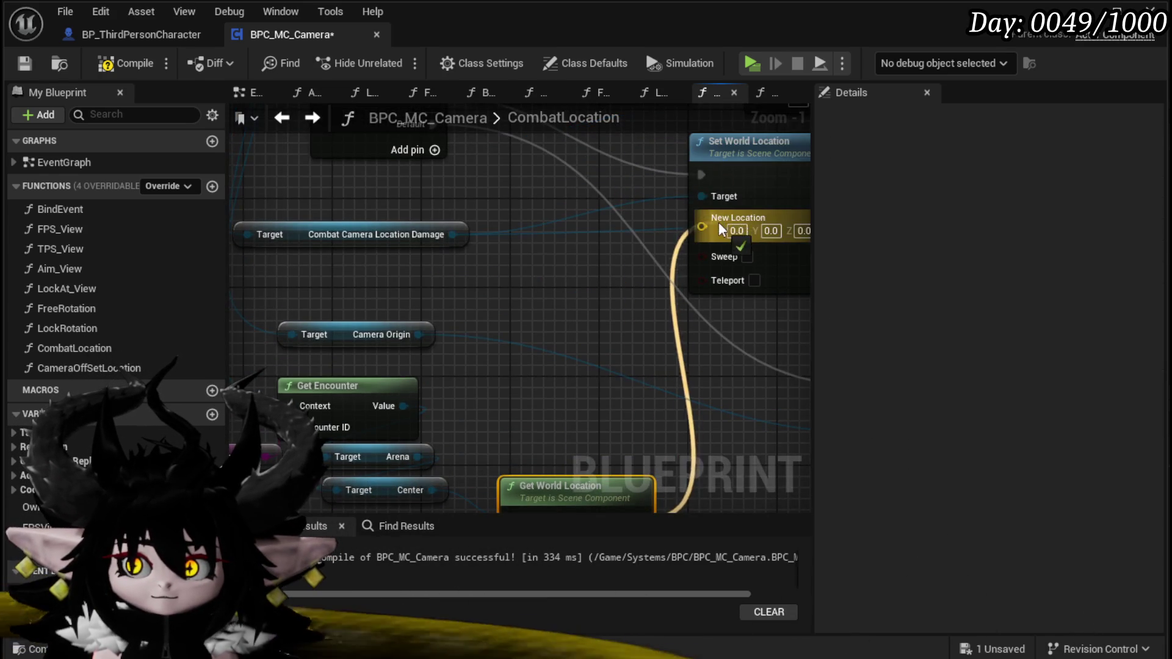
drag(719, 229, 719, 229)
scroll(719, 229, down, 3)
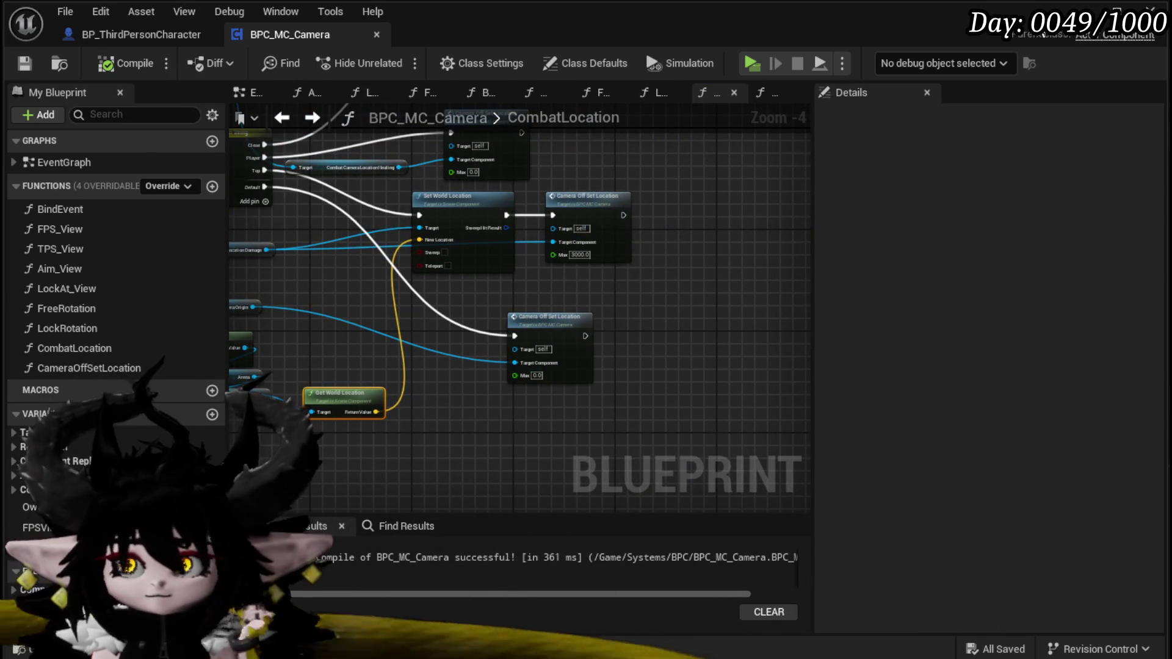
click(1084, 11)
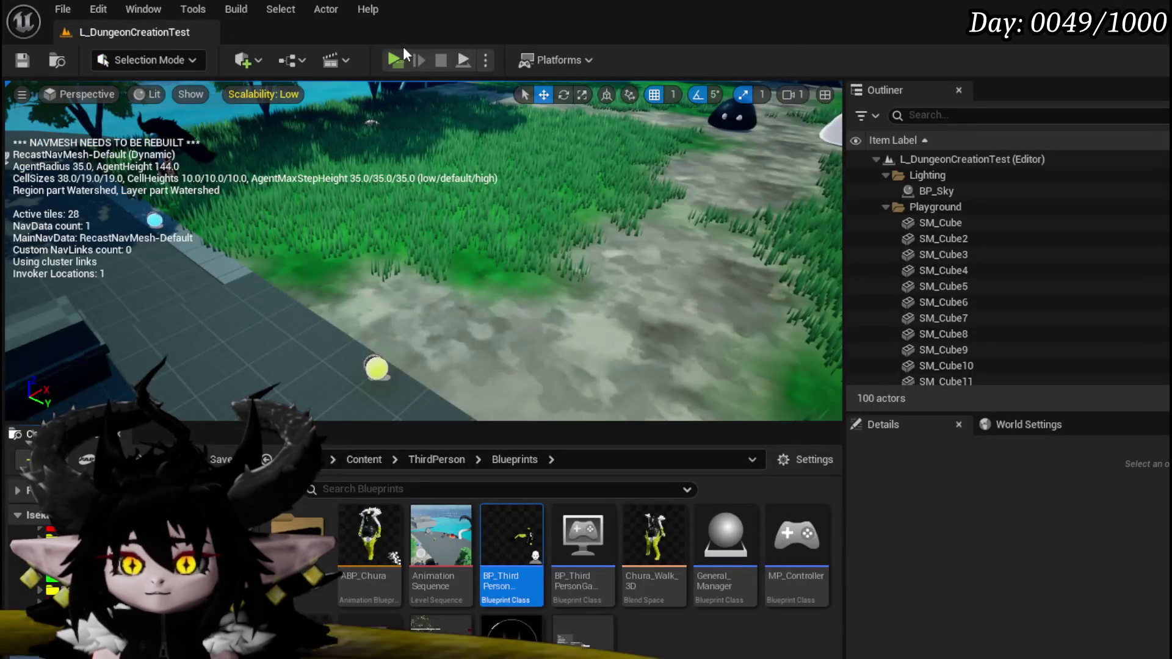
- Start a play test, walk toward the green slime, and equip an Iron_Legs item
click(394, 60)
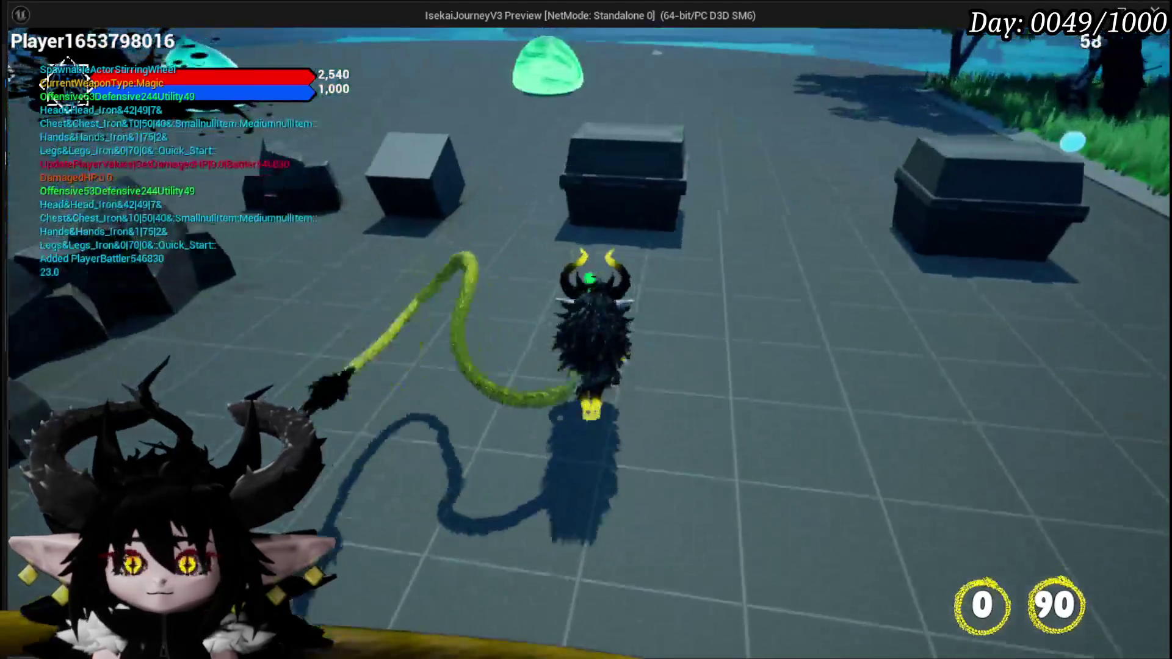
key(w)
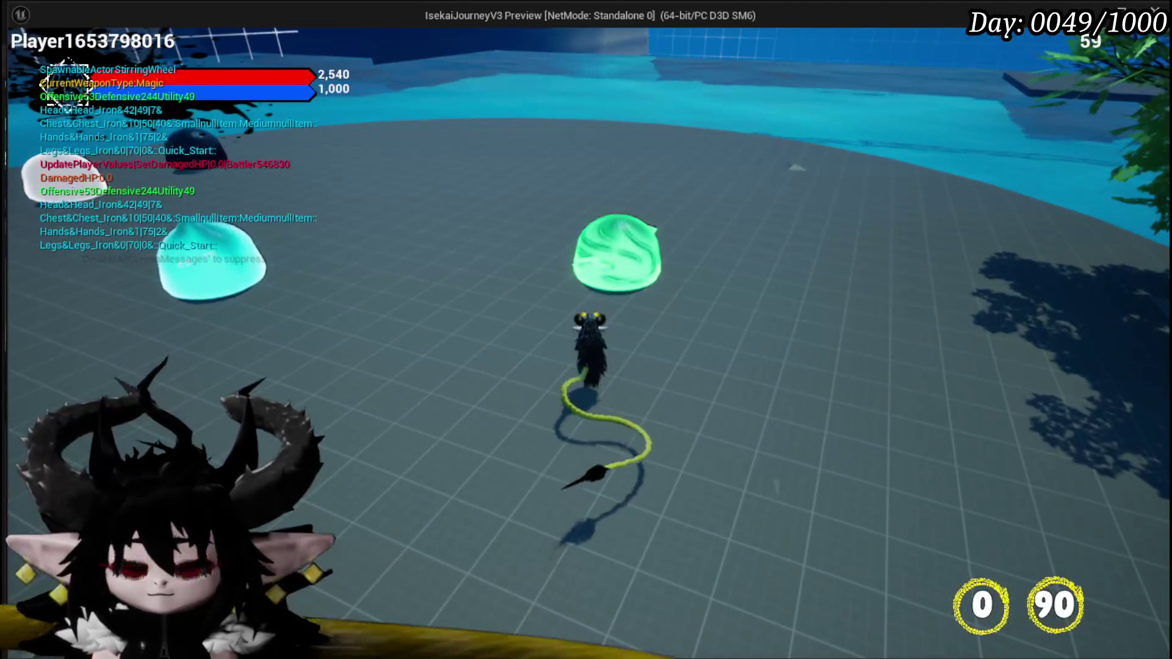
click(80, 48)
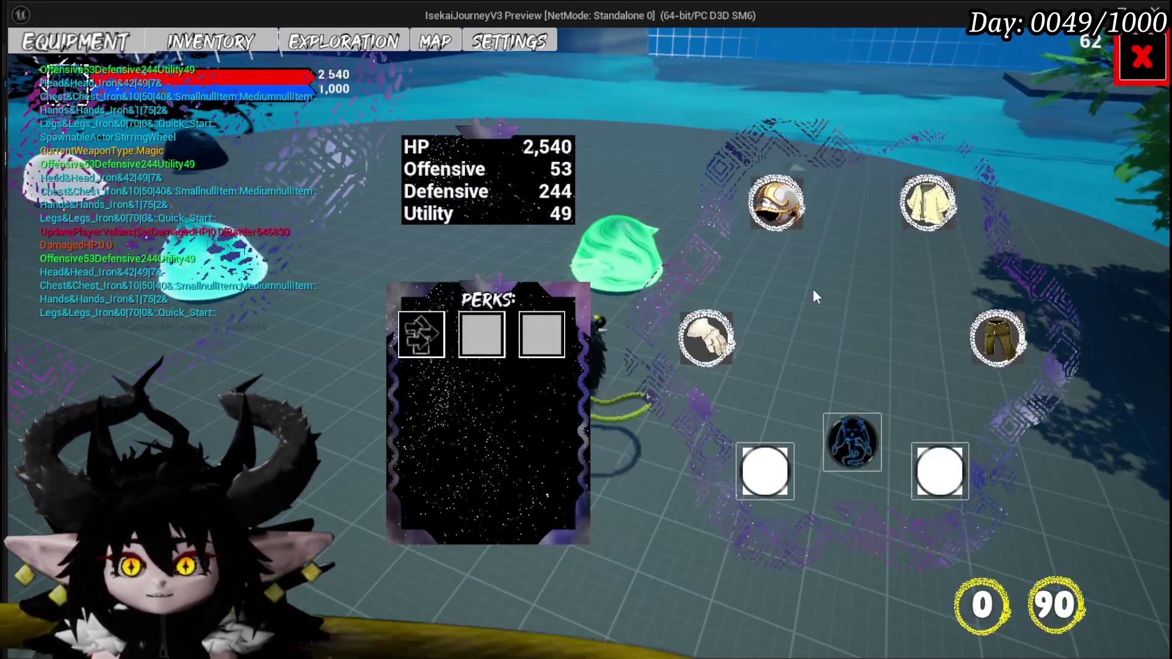
click(998, 339)
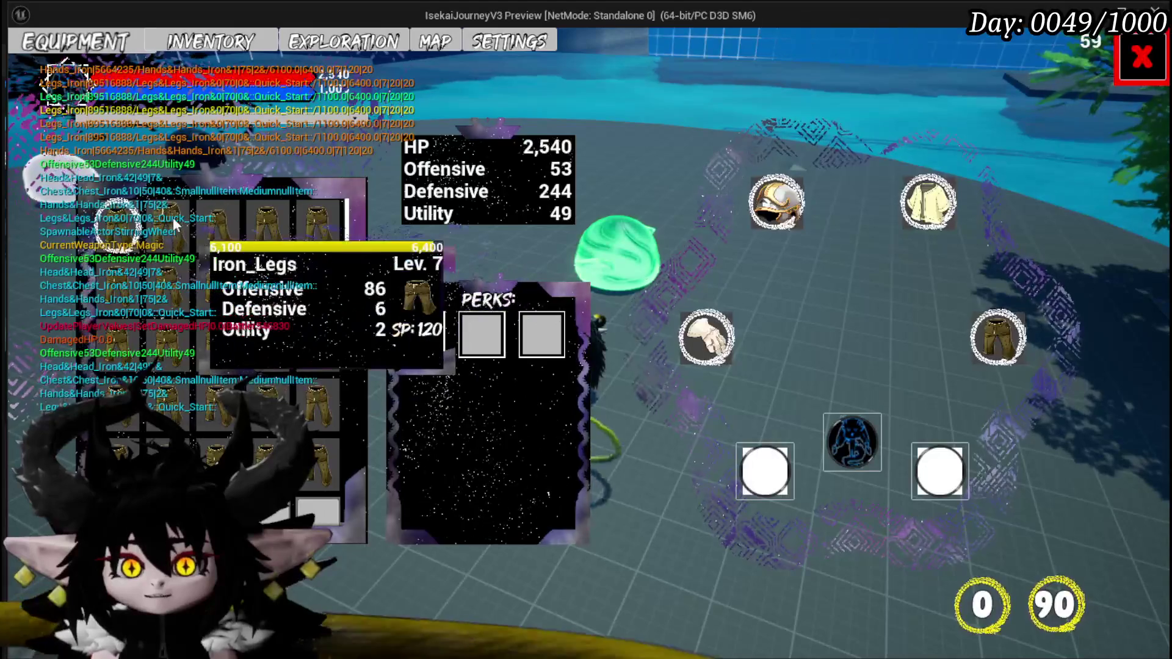
click(174, 217)
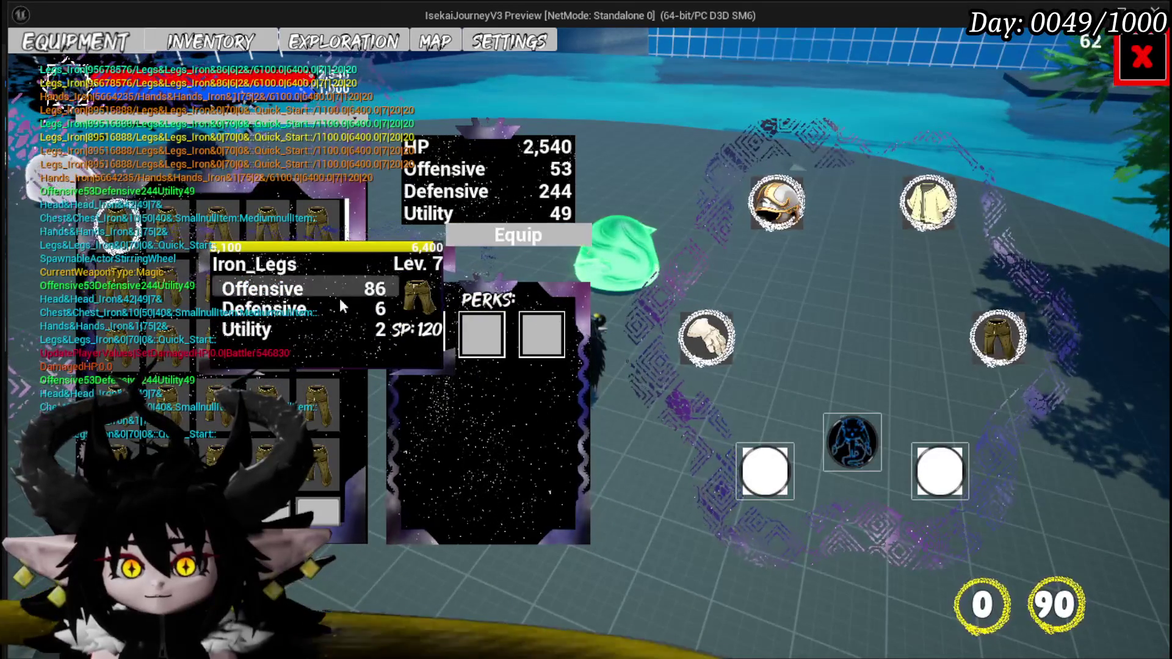
click(514, 232)
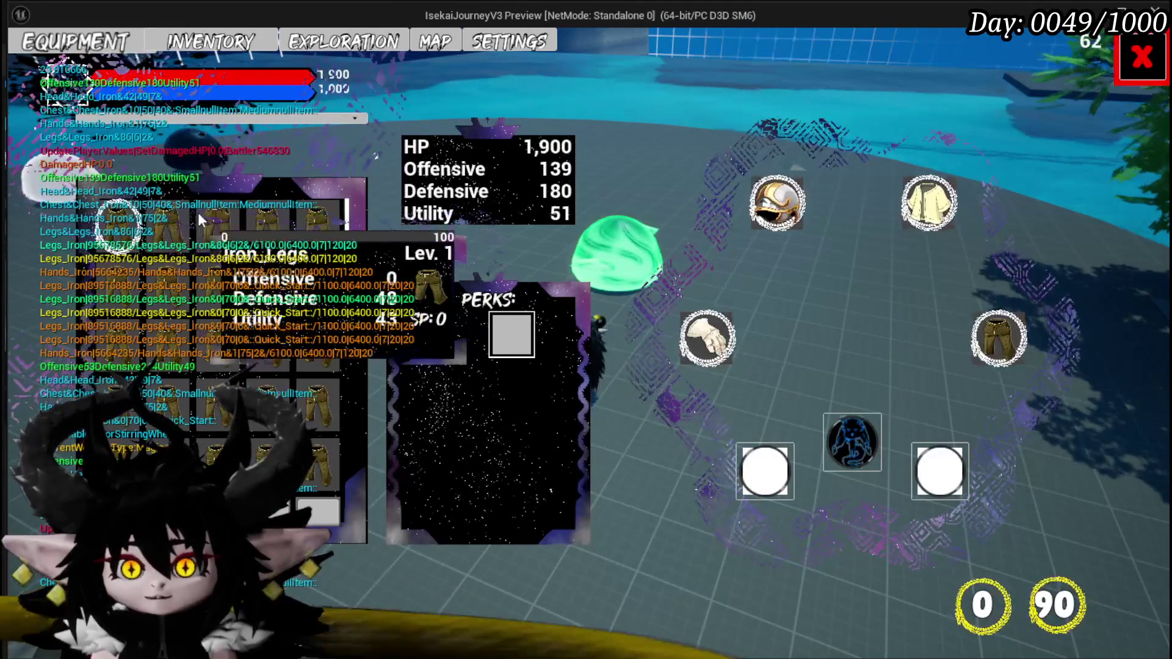
- Equip a second Iron_Legs item, resume play, then stop the play test
click(234, 215)
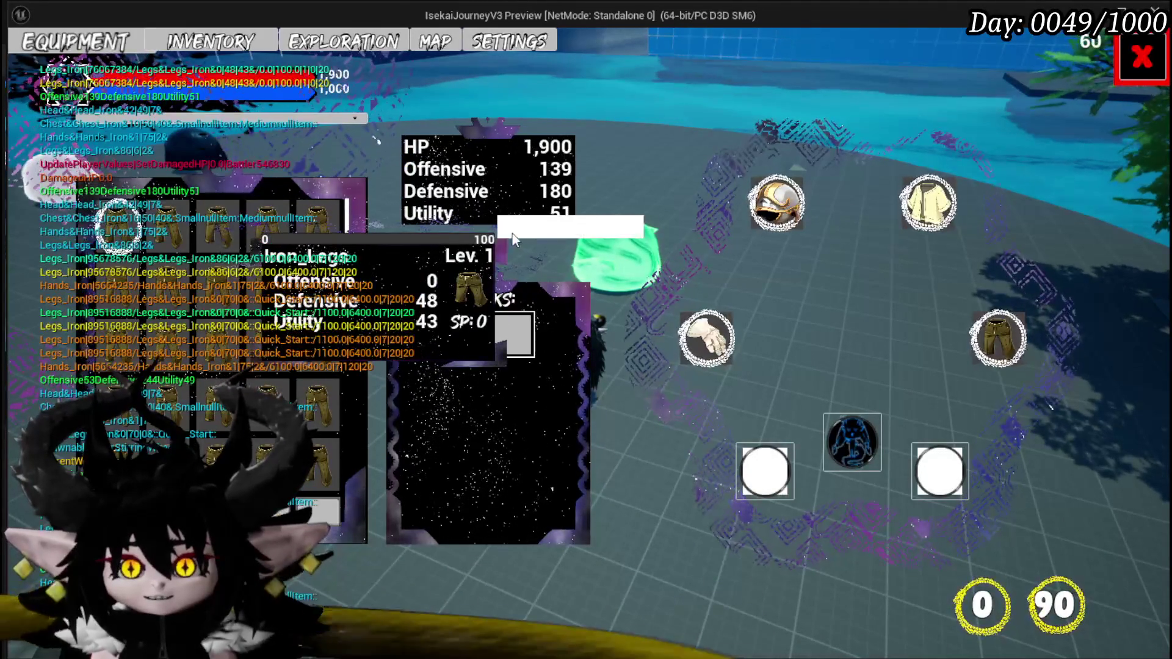
click(549, 227)
key(Escape)
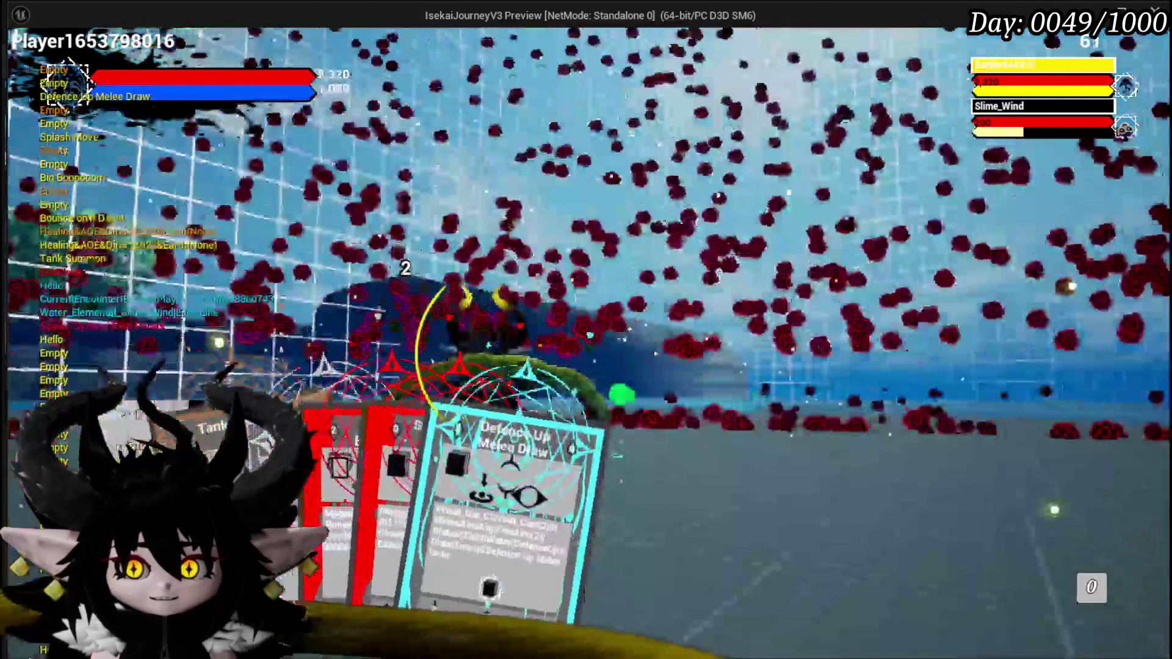
scroll(781, 309, down, 1)
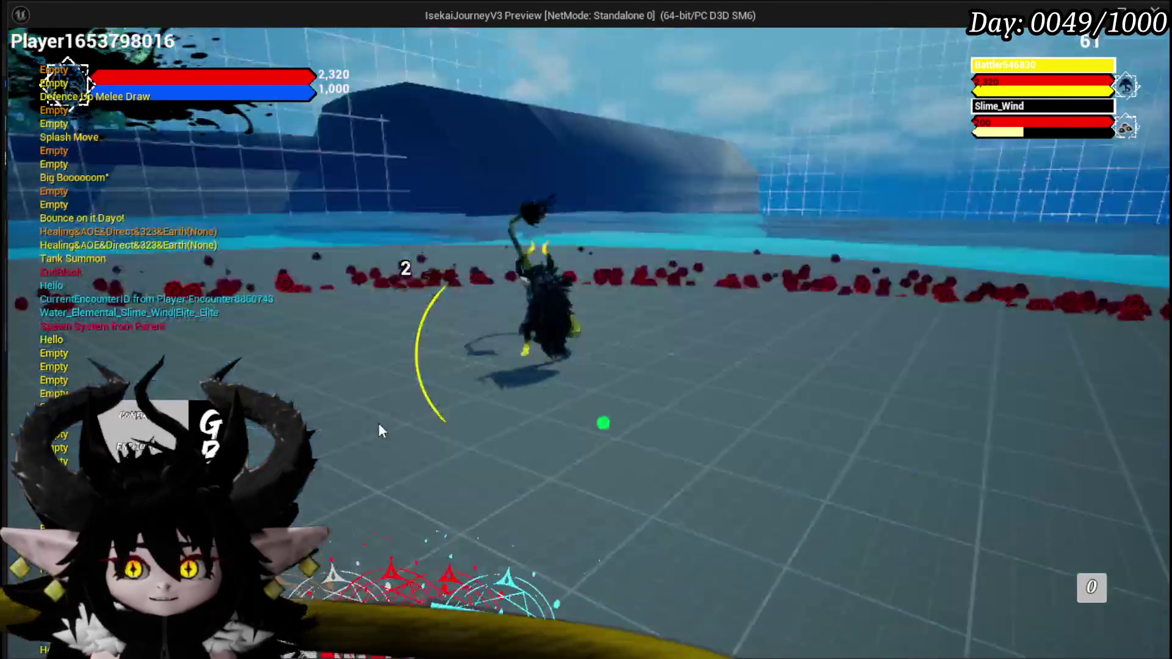
key(Escape)
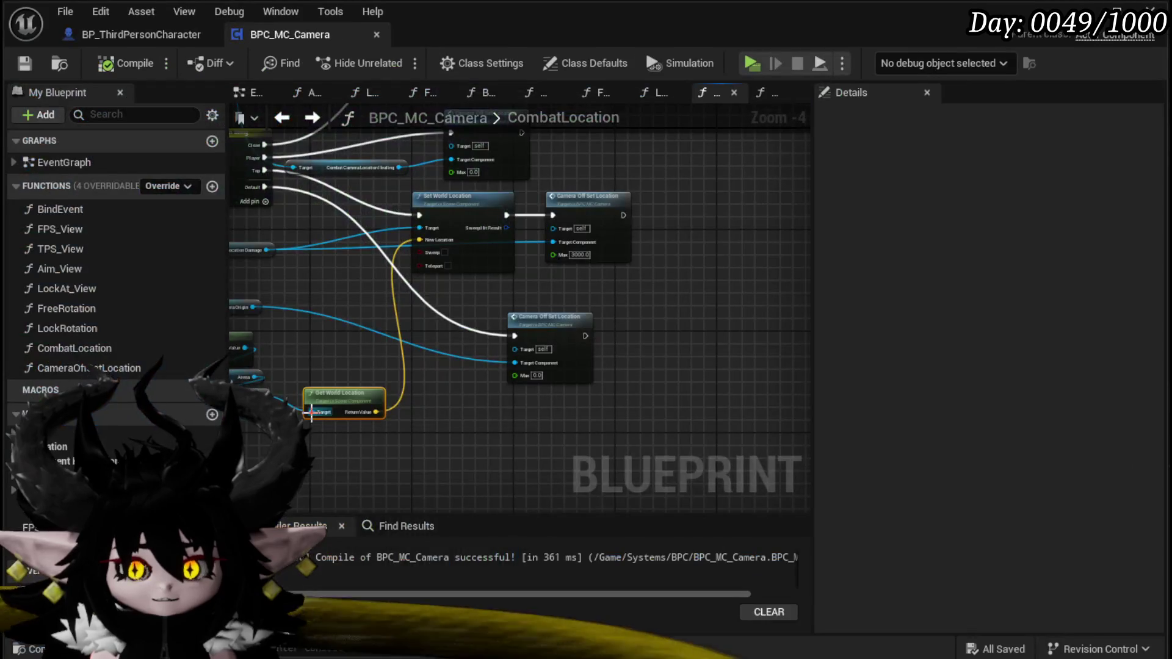
- Move the MouseRotationActivate event node aside, compile WP_ActionSelection, and launch a play test
click(93, 38)
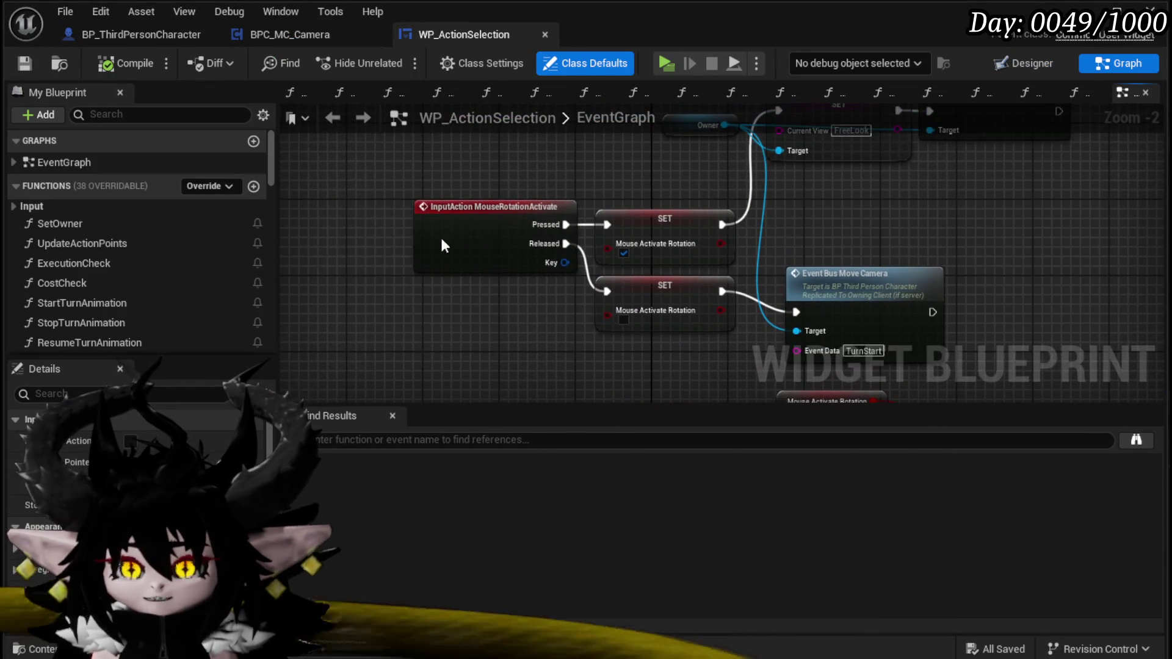
drag(483, 235, 388, 245)
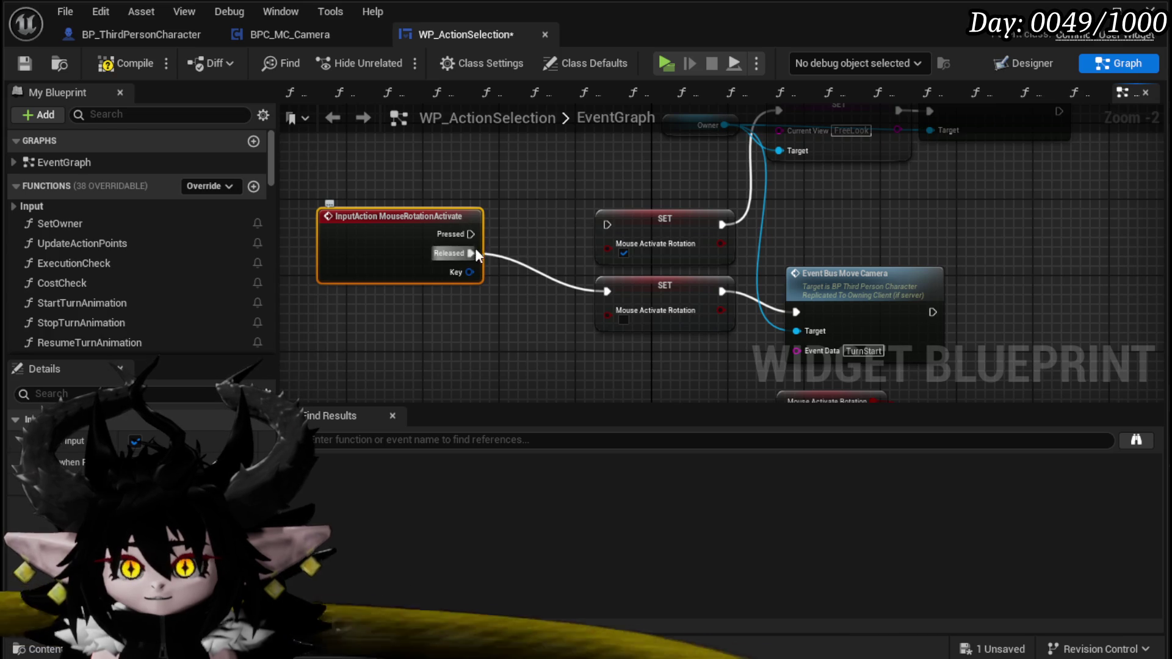
scroll(521, 194, down, 2)
click(122, 64)
click(25, 65)
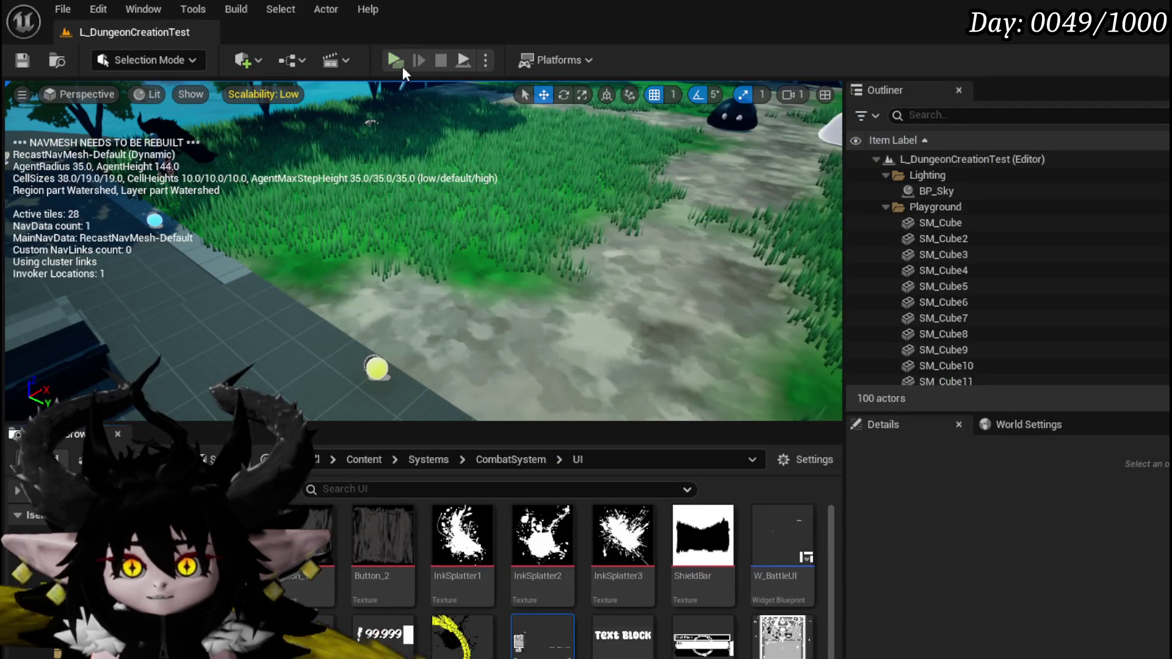
click(401, 66)
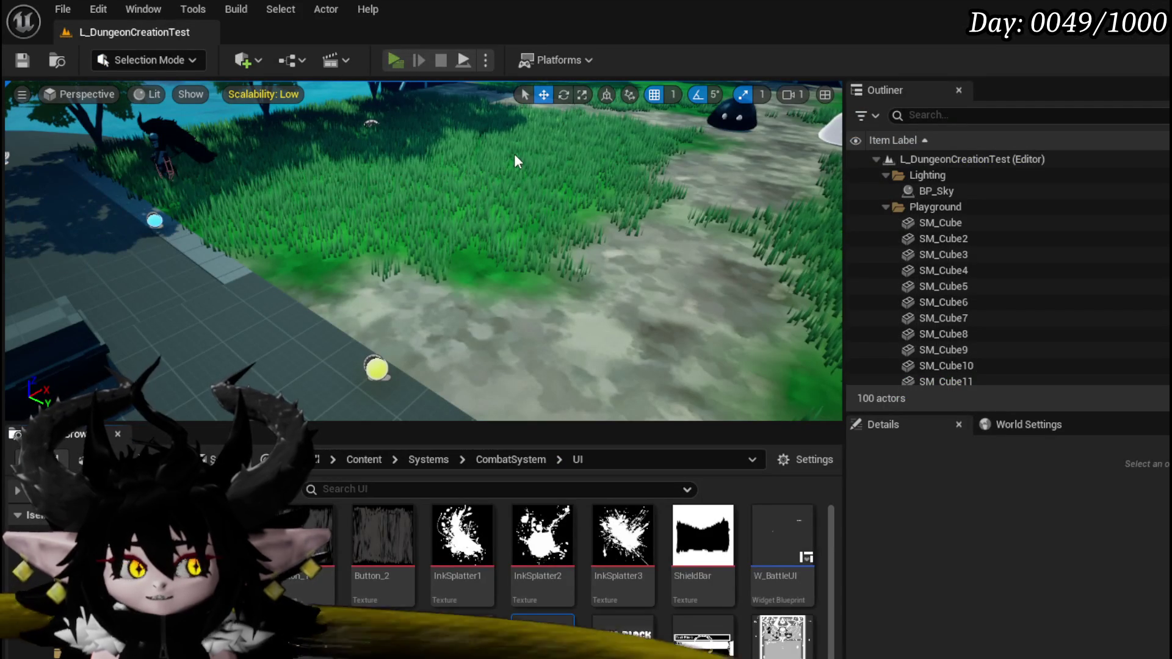
key(w)
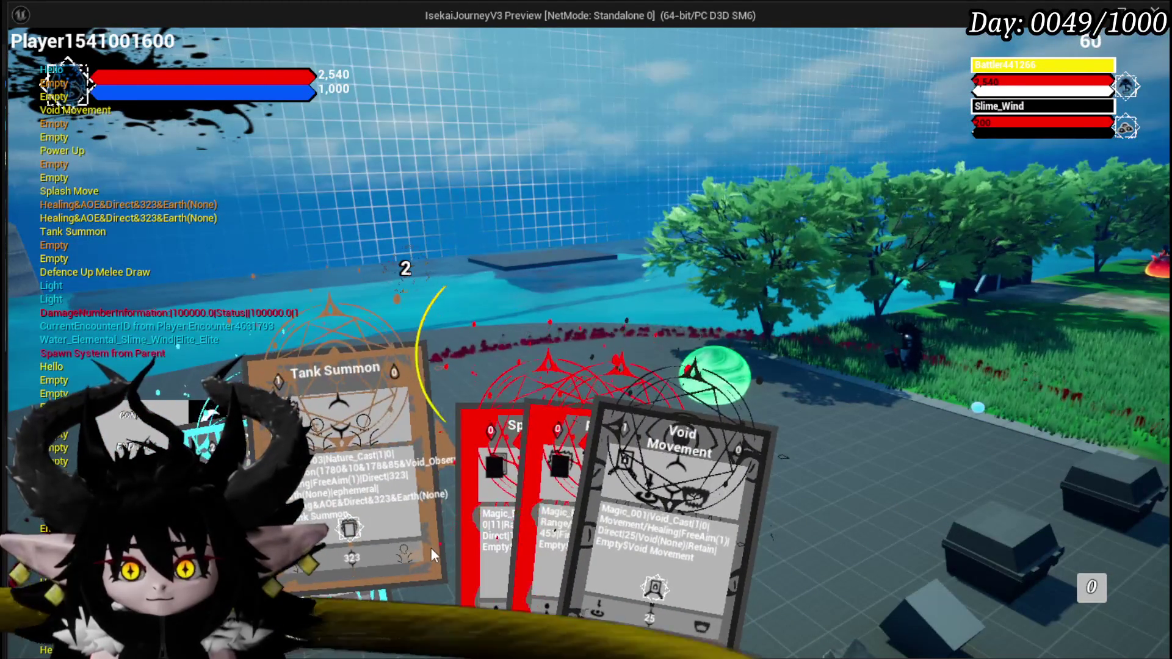
click(459, 545)
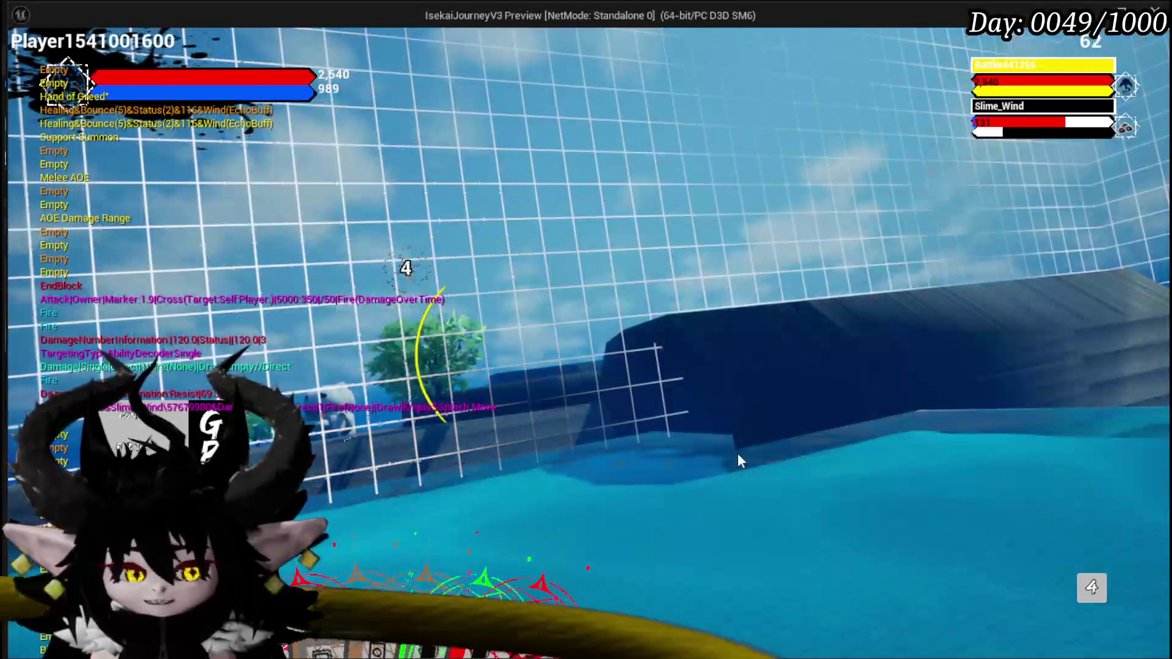
key(Escape)
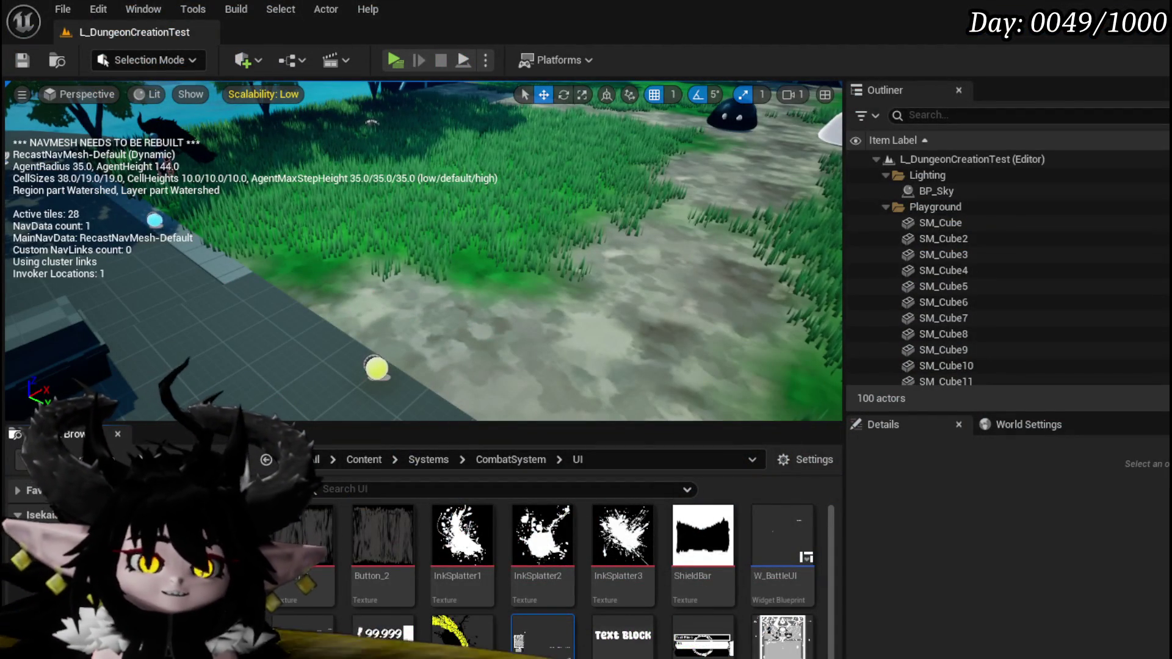
- Save the level, then pan WP_ActionSelection's EventGraph to the mouse-rotation and Parse Into Array nodes
click(22, 58)
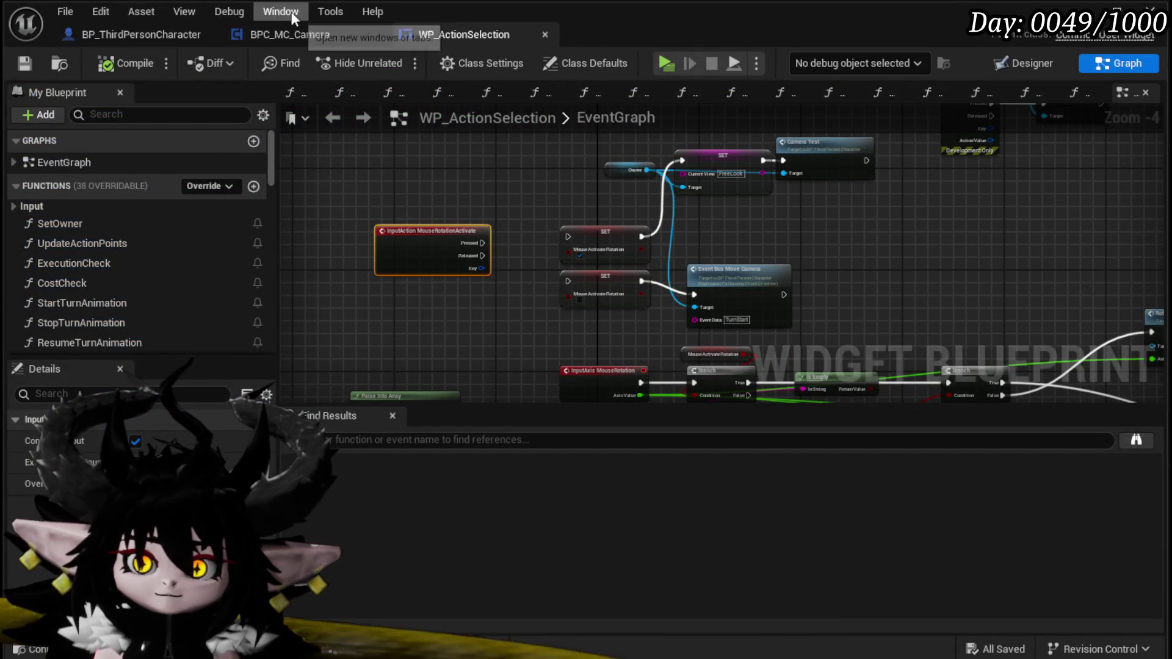
click(297, 31)
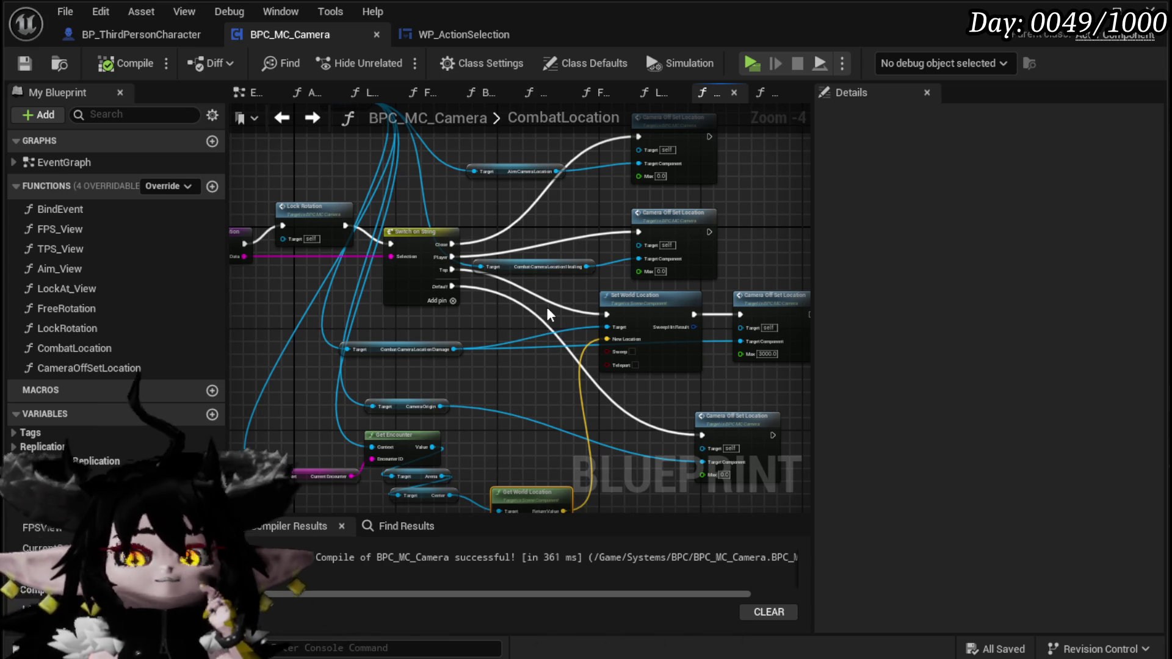
click(396, 39)
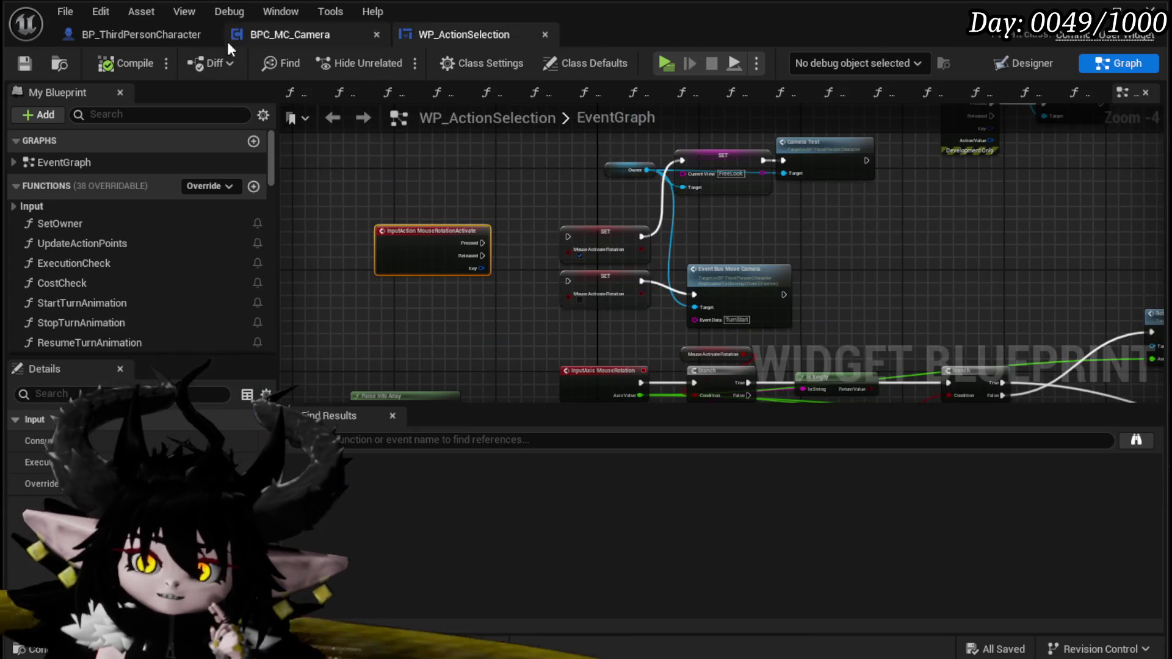
mouse_move(412, 247)
mouse_down()
mouse_move(369, 280)
mouse_move(490, 145)
mouse_move(485, 24)
mouse_move(501, 268)
mouse_move(437, 74)
mouse_move(496, 288)
mouse_up()
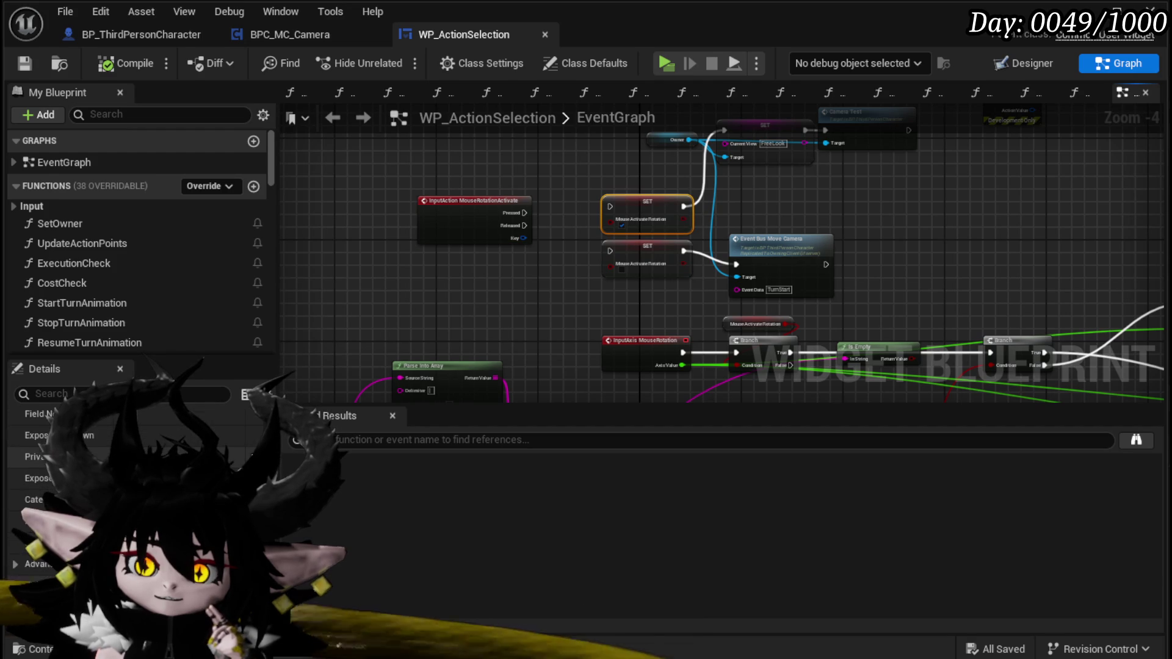
drag(555, 296, 605, 214)
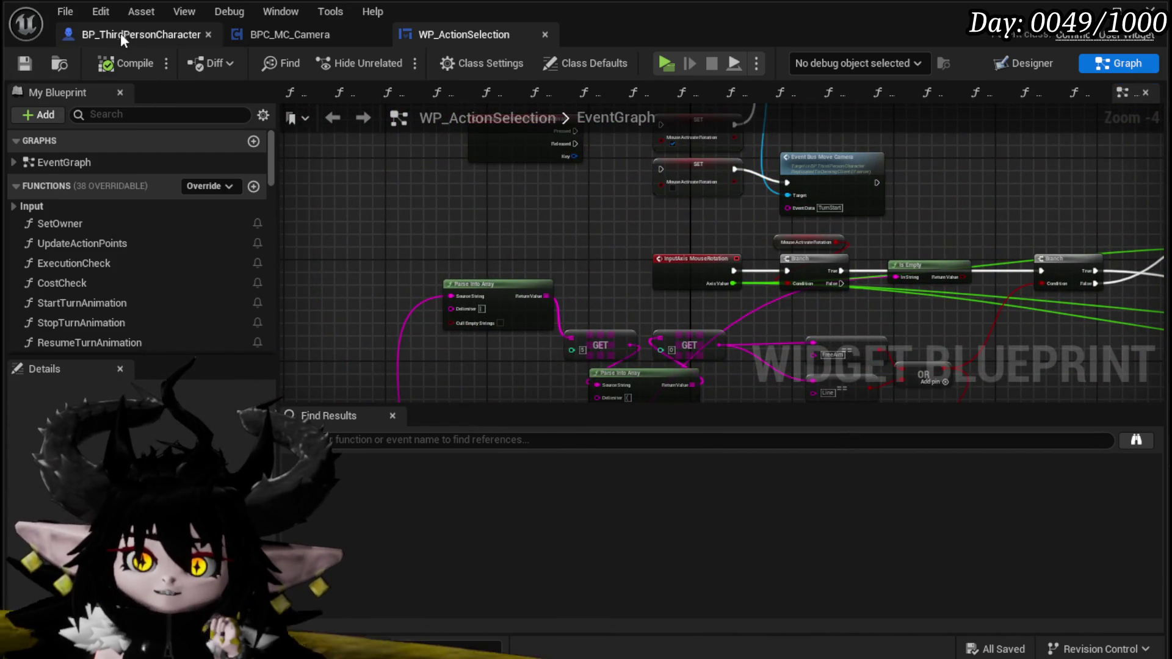
- Add an Arrow component to BP_ThirdPersonCharacter and name it Arrow_TargetLocation
click(124, 32)
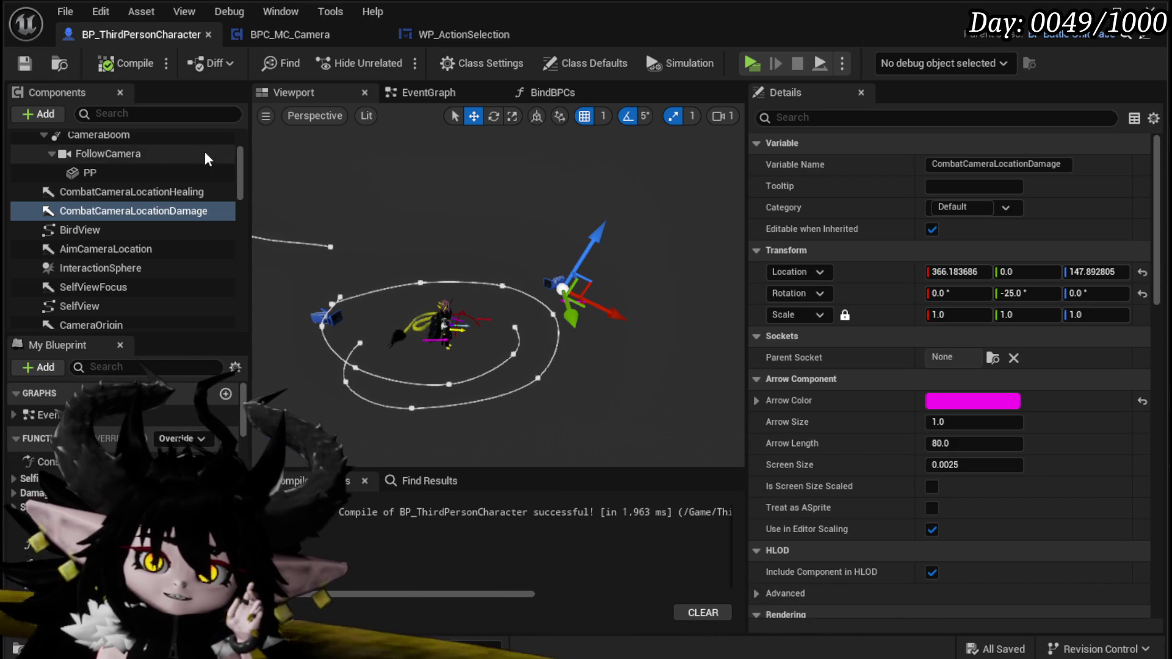
click(58, 113)
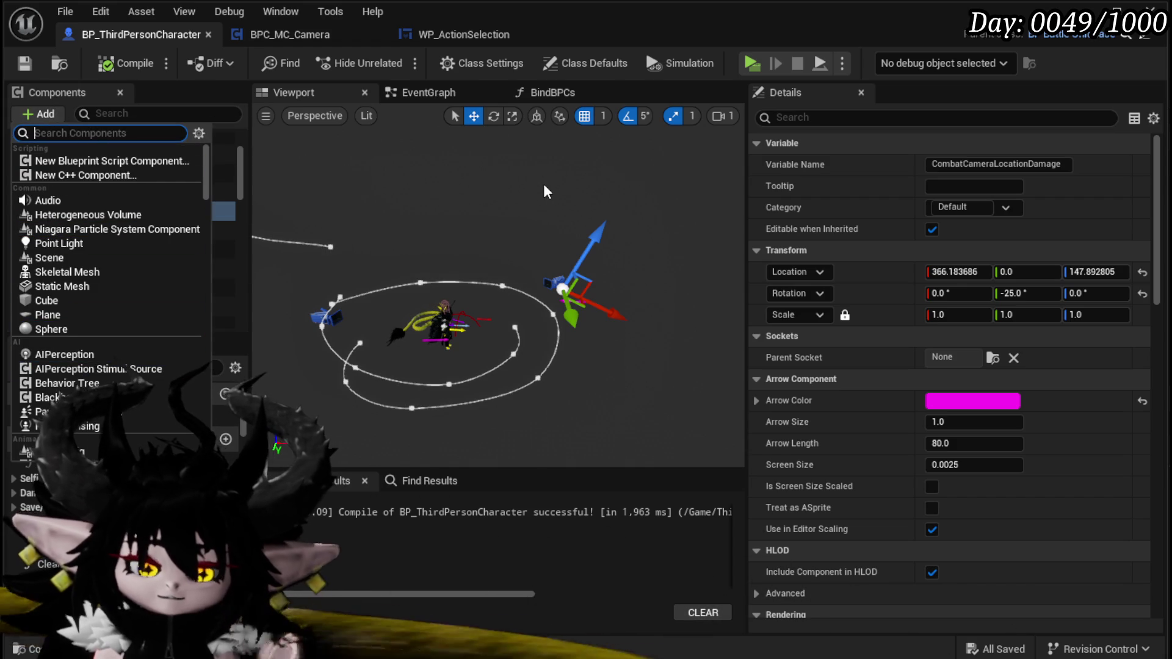
text(arro)
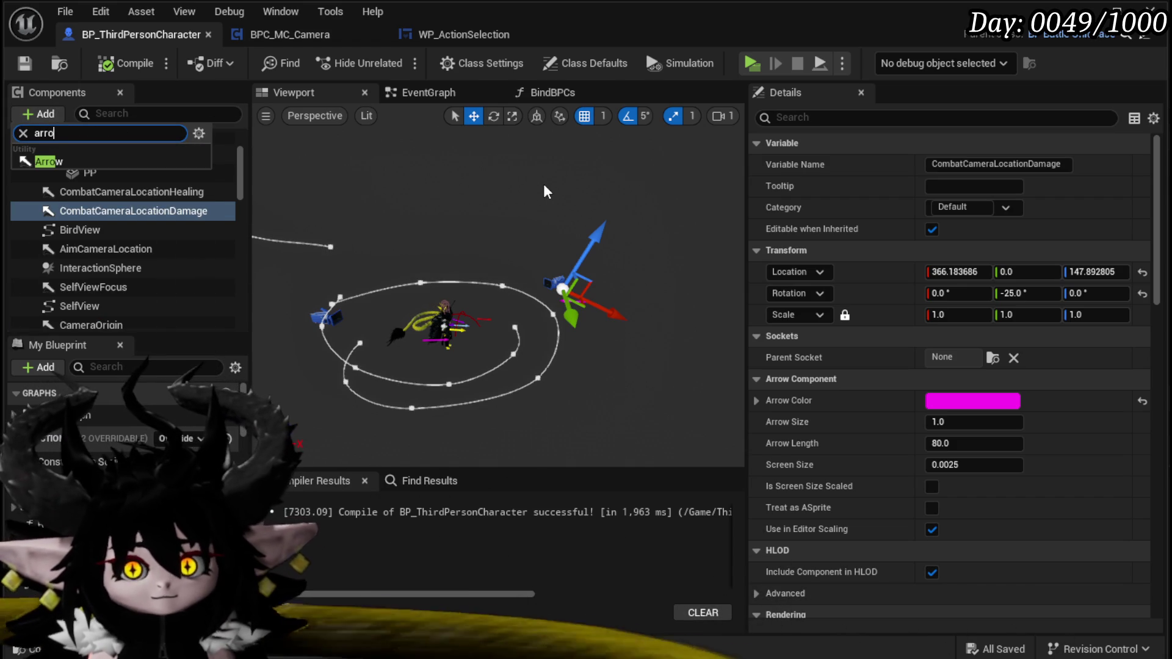
click(49, 161)
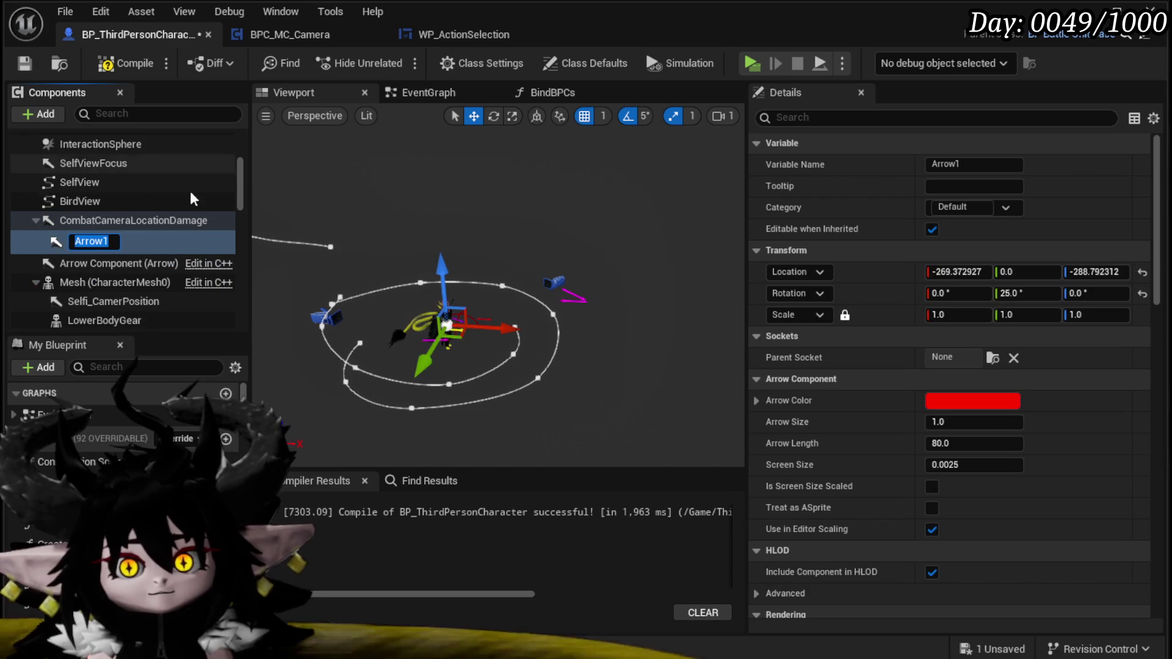
text(T)
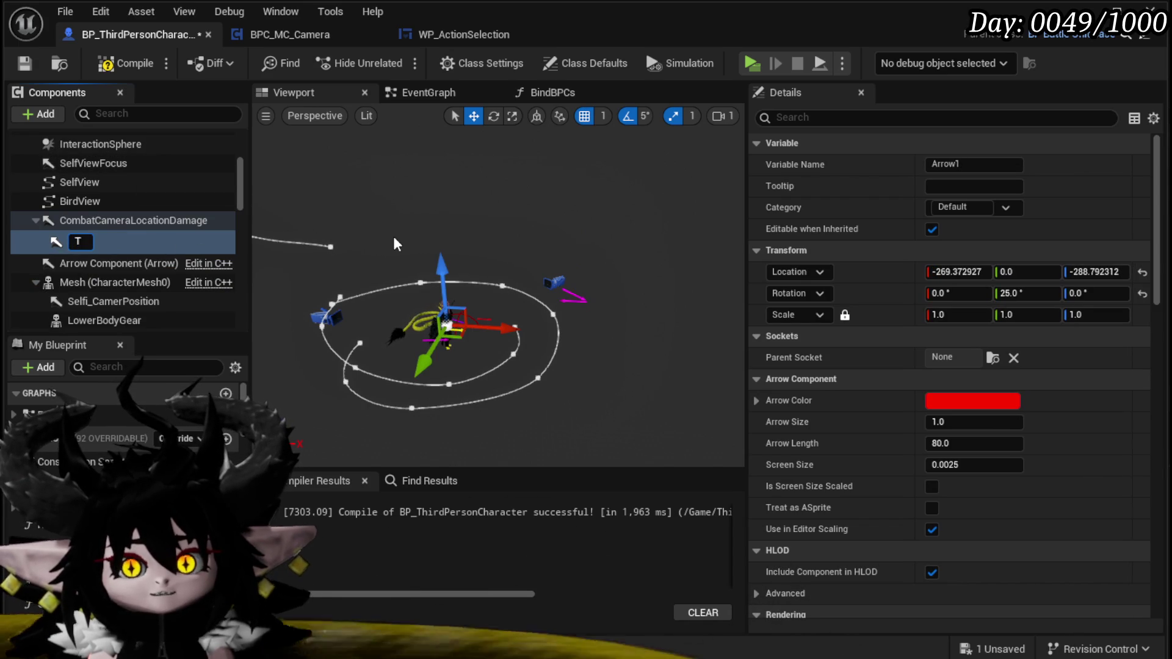
text(arget)
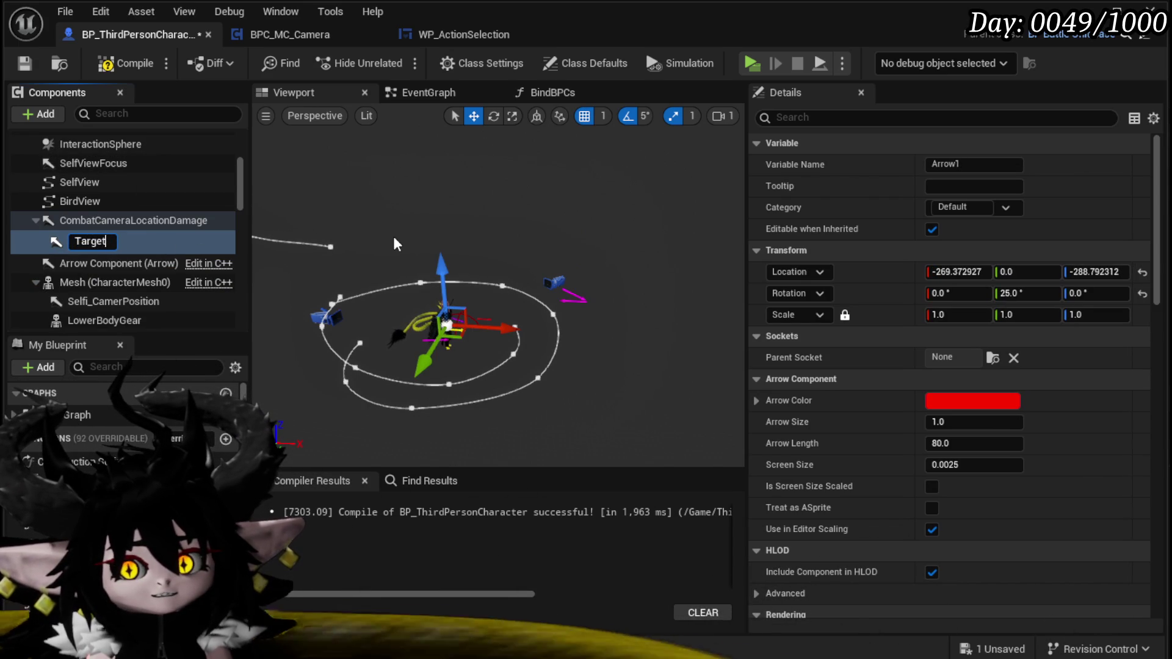
text(Com)
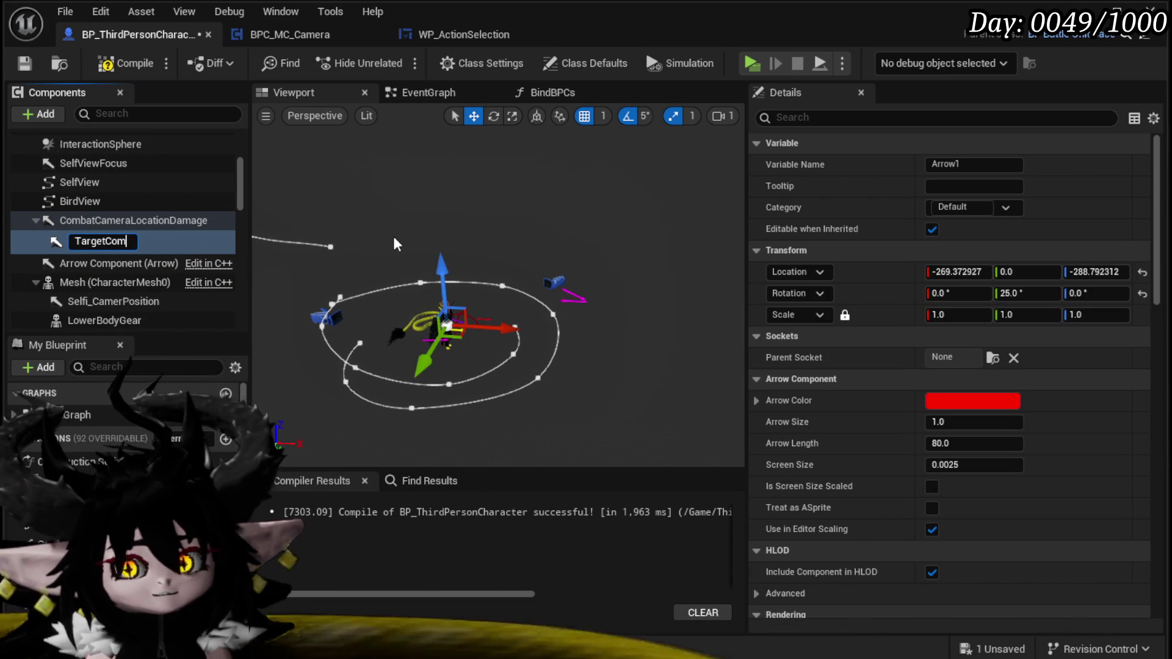
text(ponent)
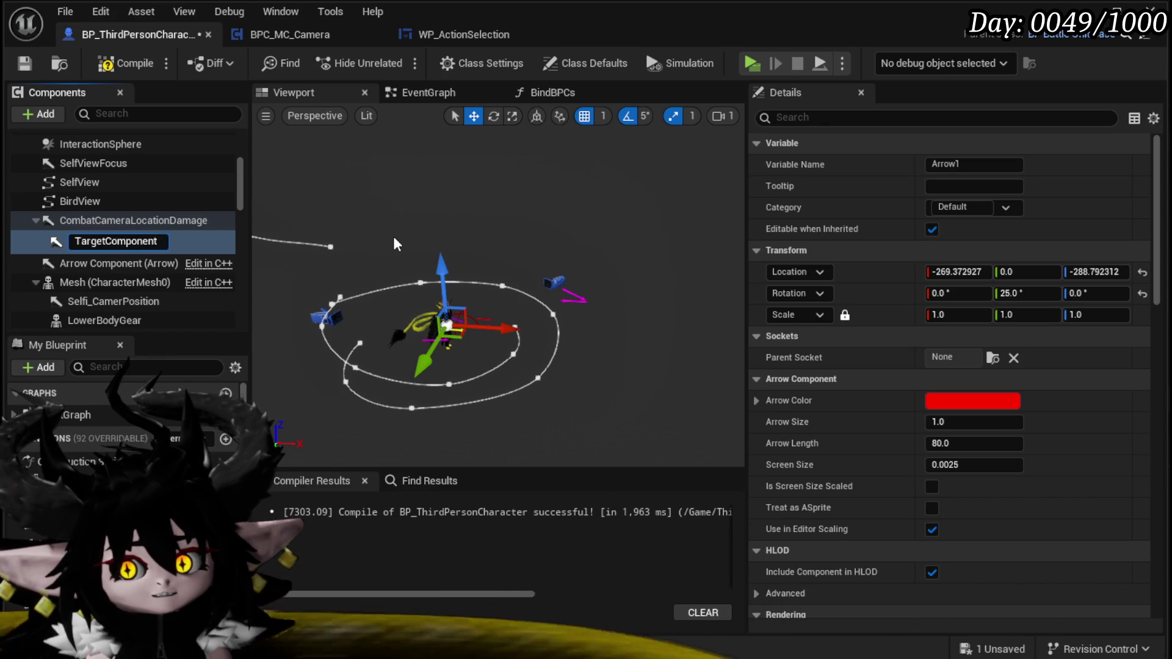
key(BackSpace)
key(BackSpace)
key(BackSpace)
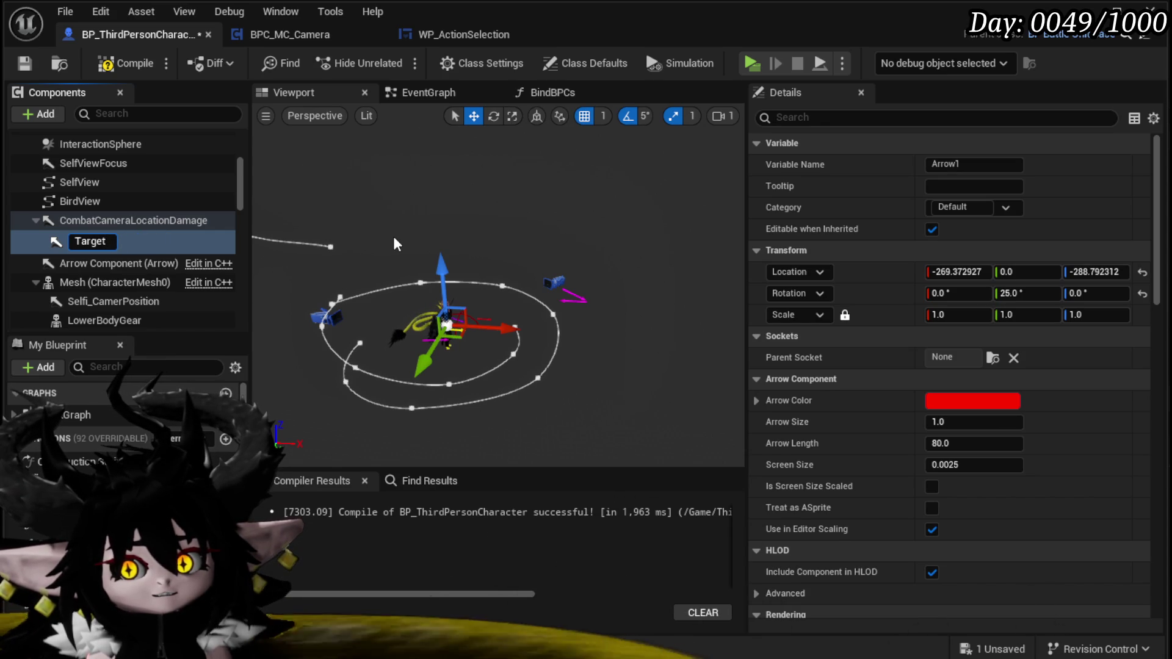
key(Home)
text(Arro)
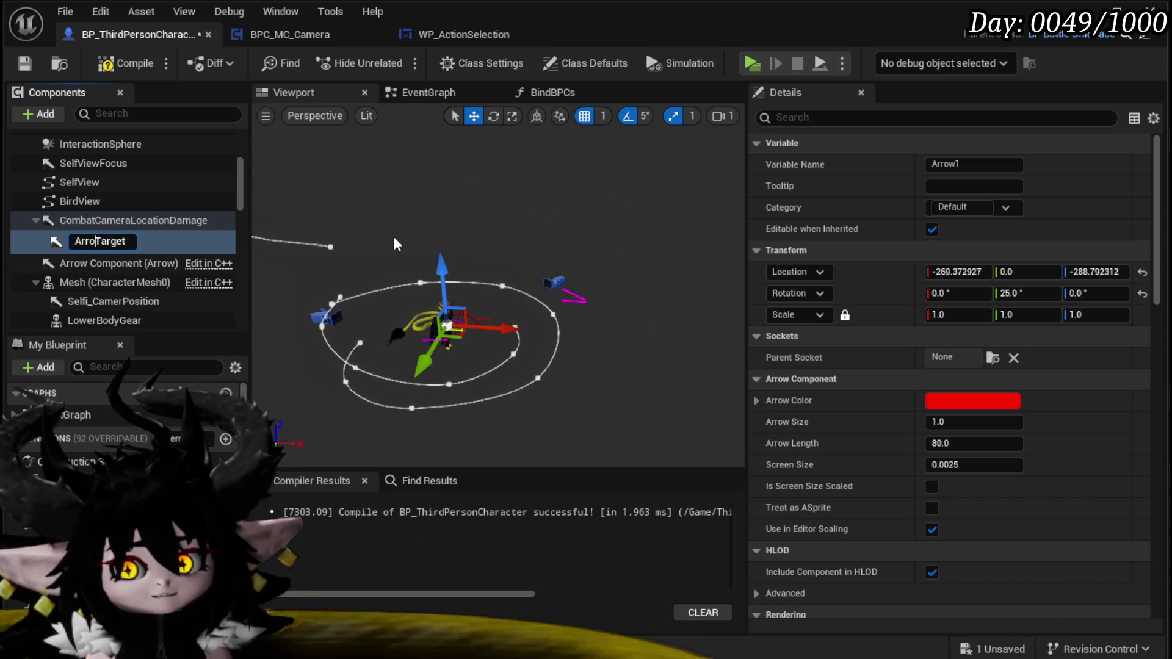
text(w:)
text(_)
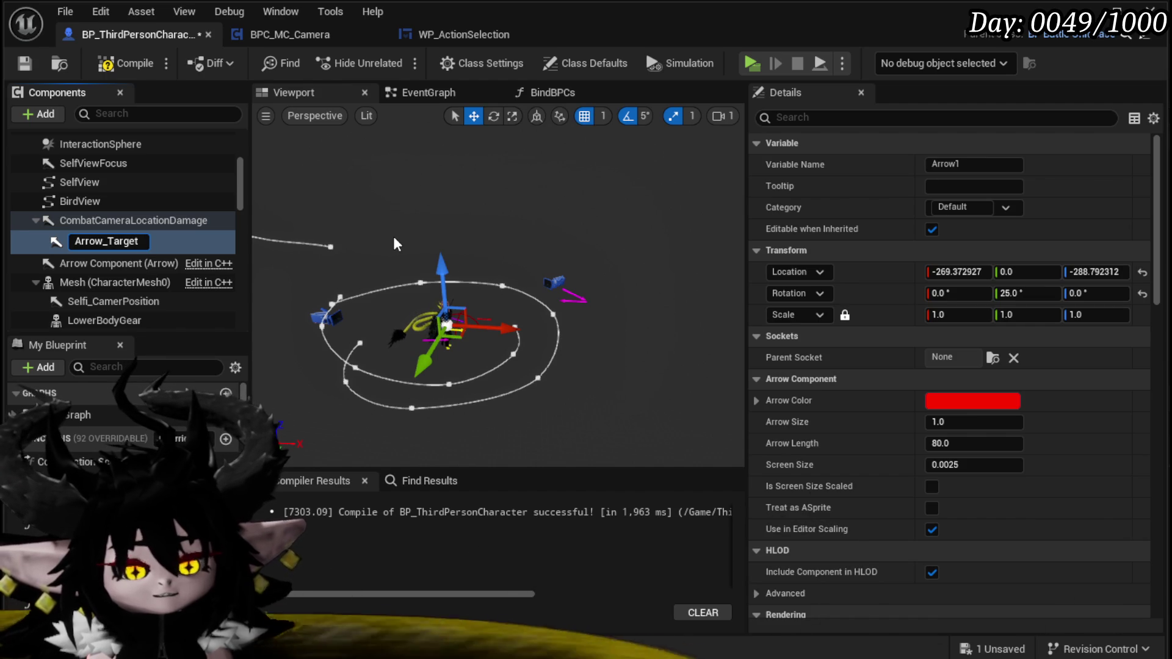
key(End)
text(Location)
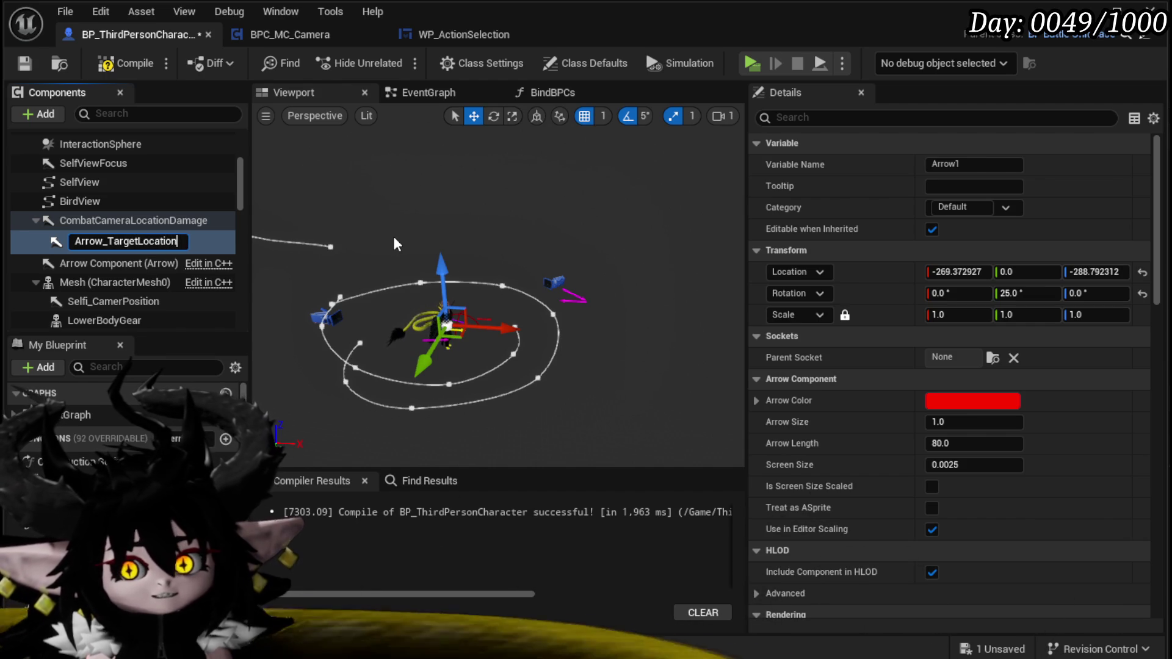
key(Return)
- Attach Arrow_TargetLocation to the Capsule Component, then compile and save the character
mouse_move(73, 241)
mouse_down()
mouse_move(127, 228)
mouse_move(68, 155)
mouse_up()
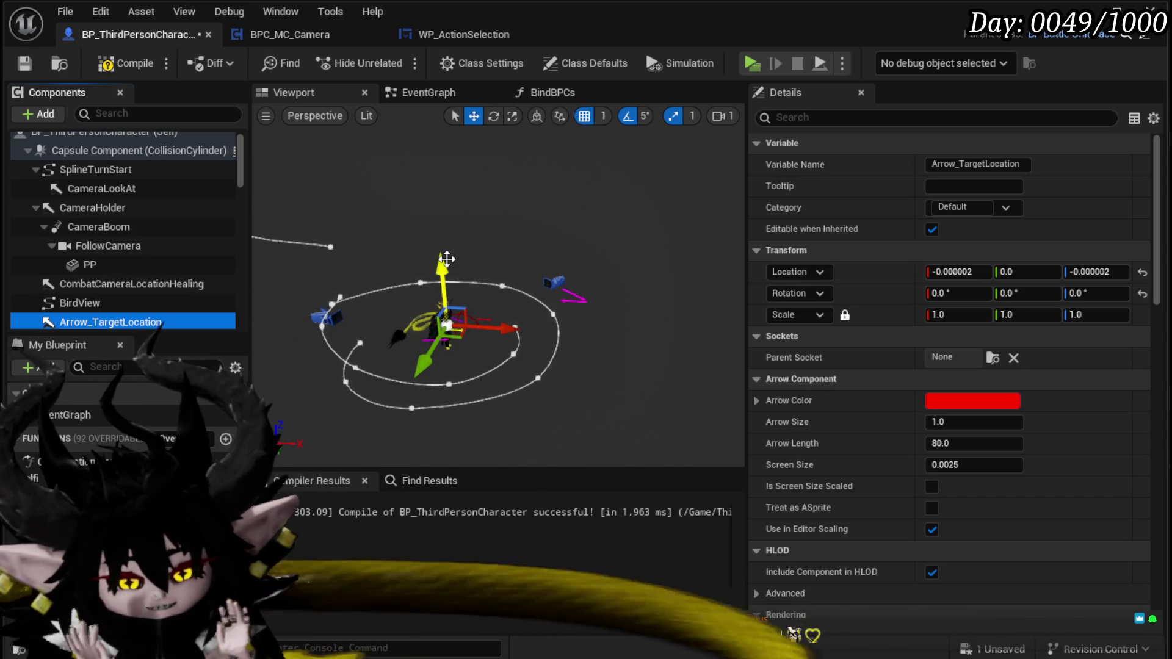
click(110, 68)
click(24, 64)
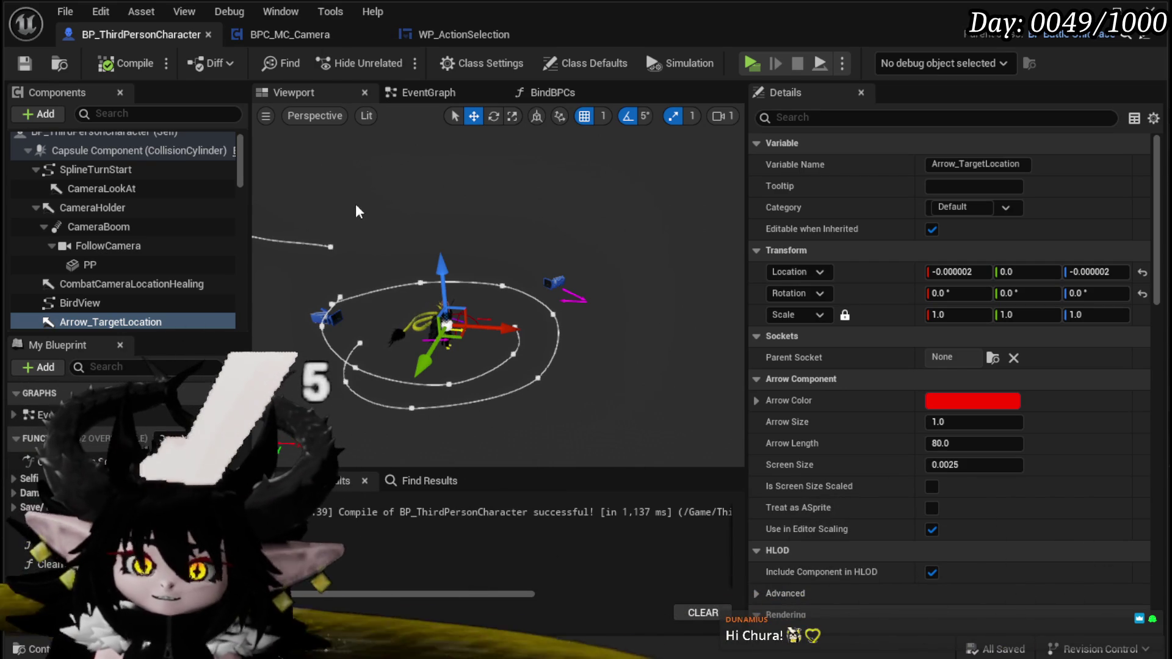
click(27, 61)
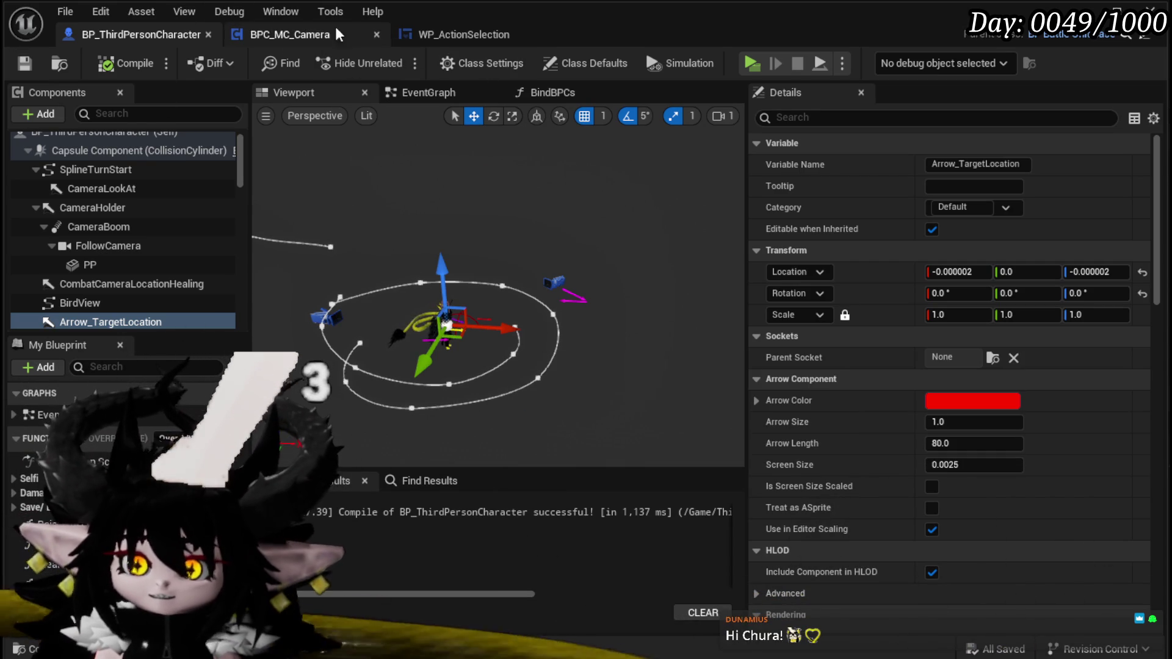
- In BPC_MC_Camera, add a Target case to the Switch on String and compile
drag(464, 34, 299, 34)
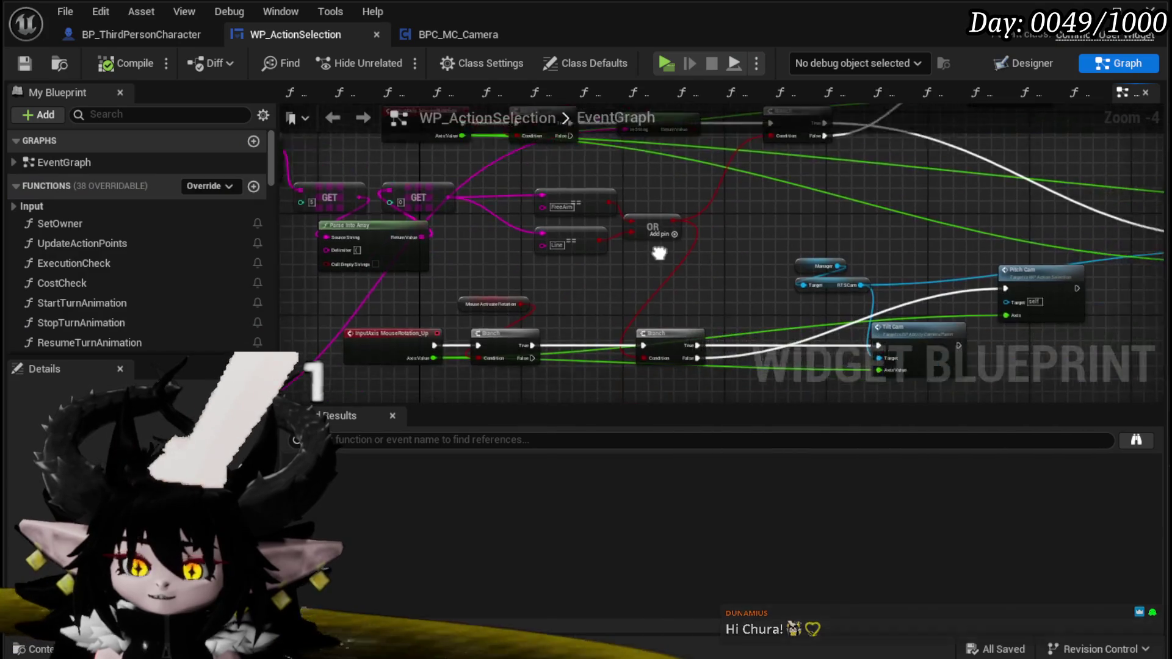
drag(706, 254, 470, 240)
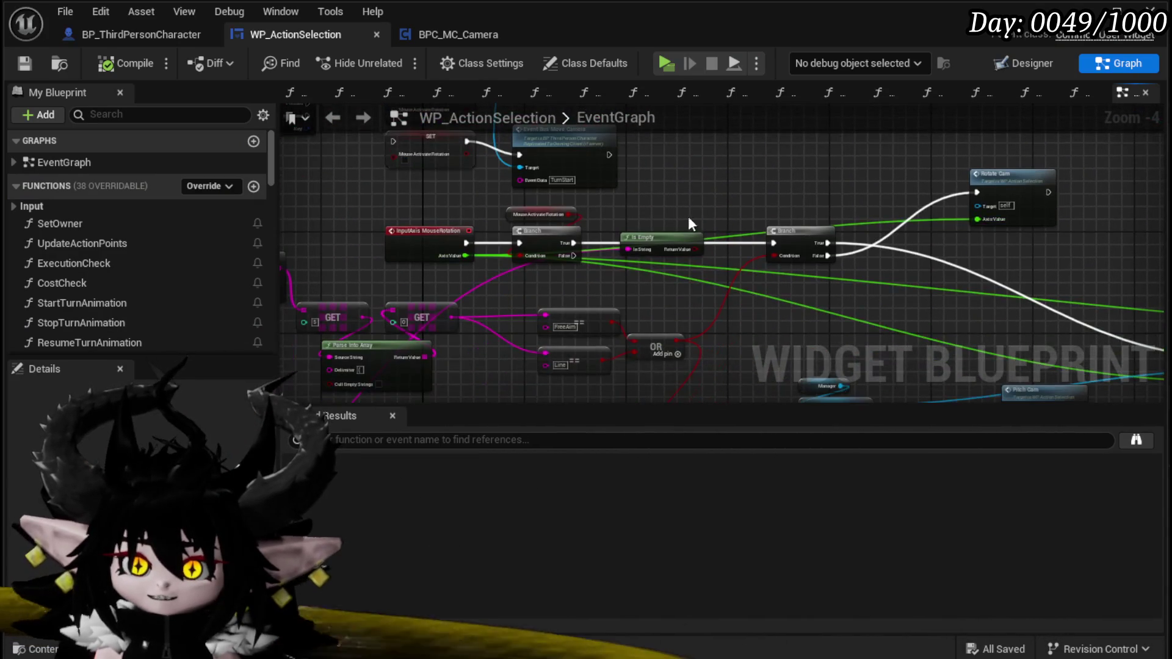
click(423, 34)
scroll(434, 244, up, 2)
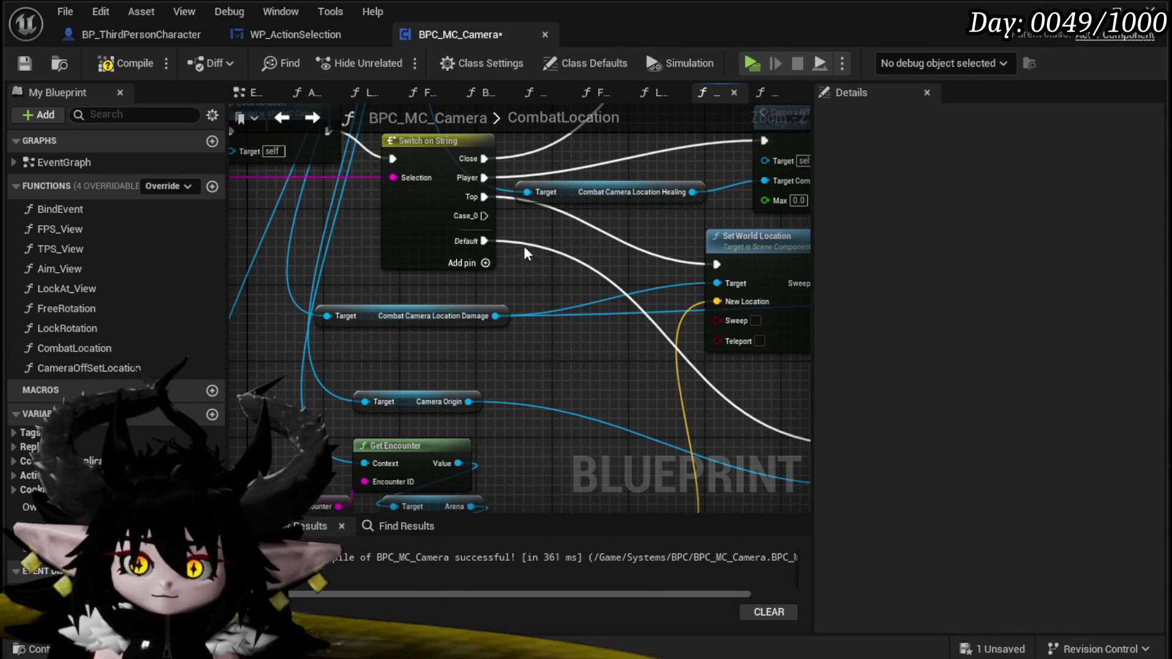
click(469, 244)
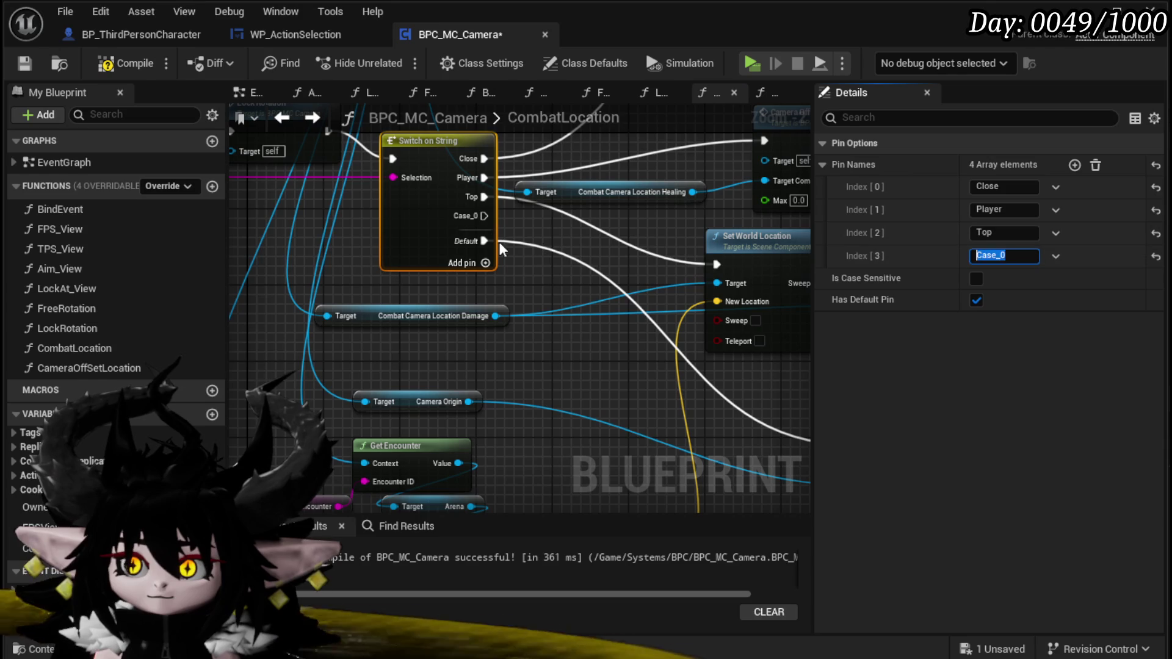
text(Target)
key(Return)
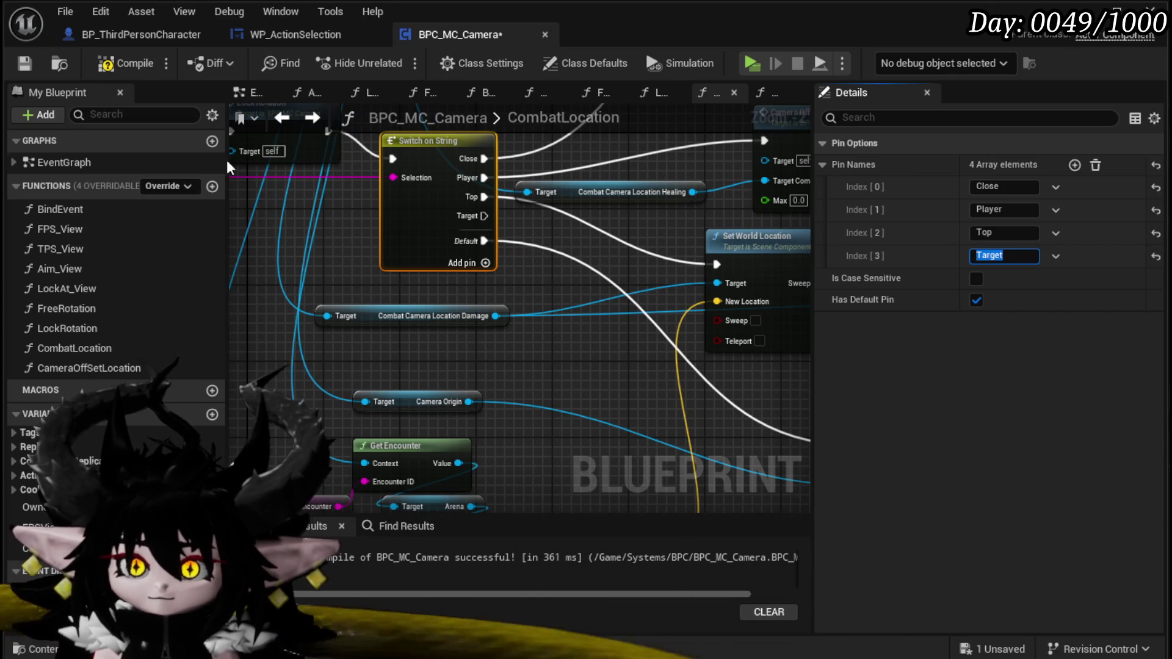
click(25, 63)
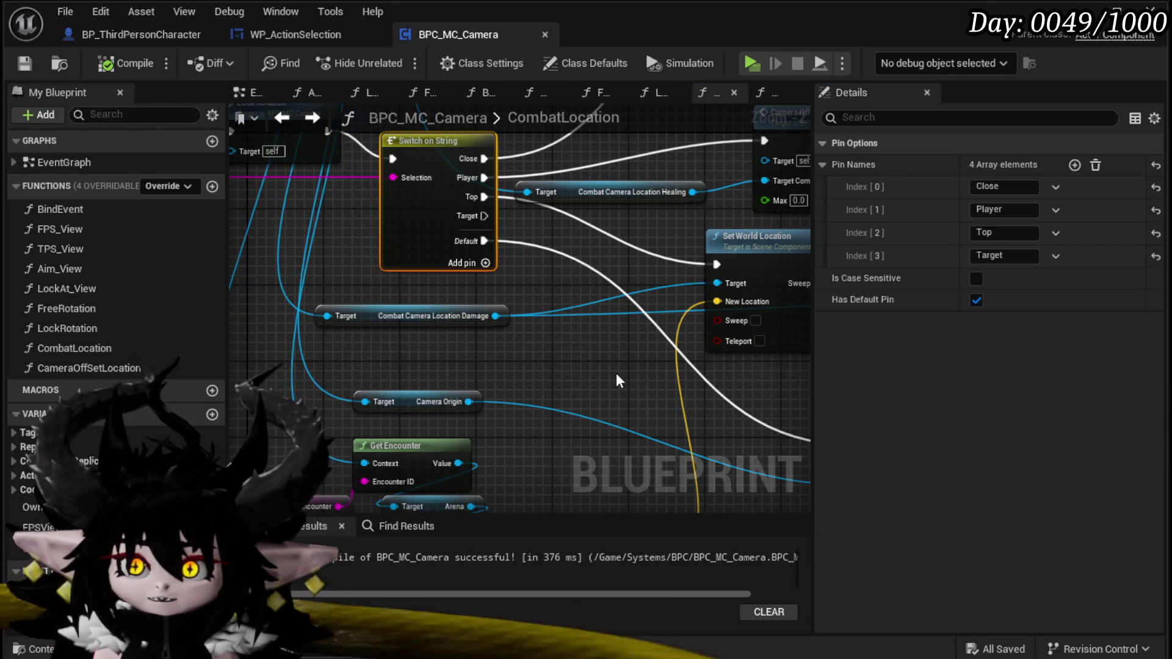
- Duplicate Set World Location and Camera Off Set Location, link them, and set Max to 9000
scroll(602, 246, down, 1)
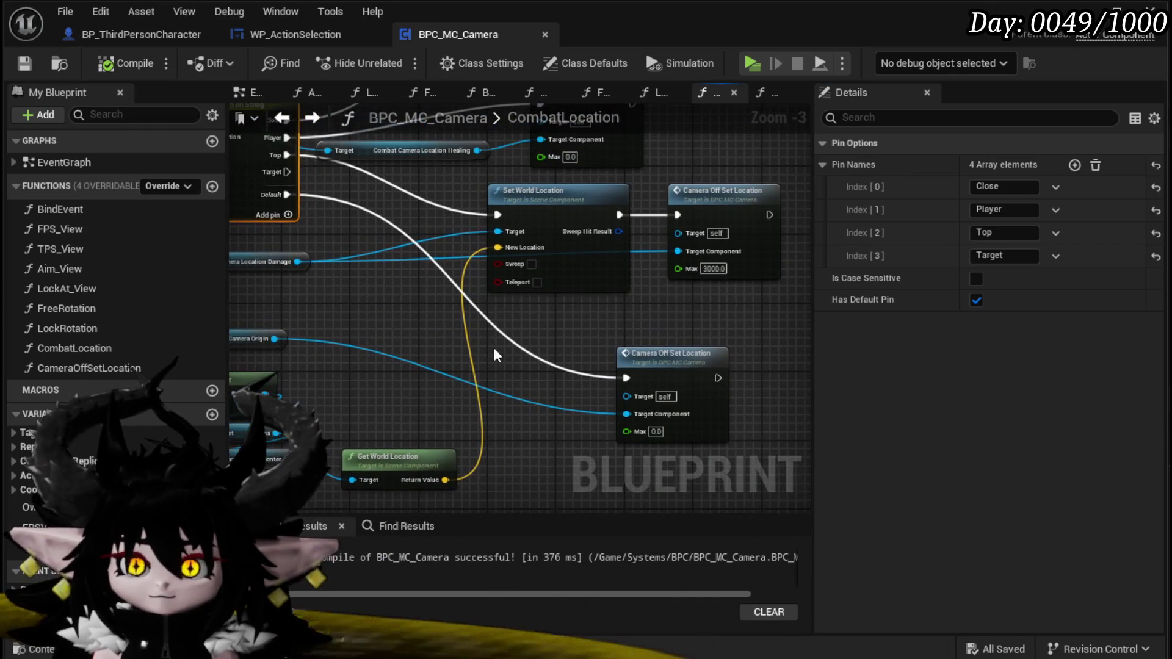
click(528, 303)
key(ctrl+v)
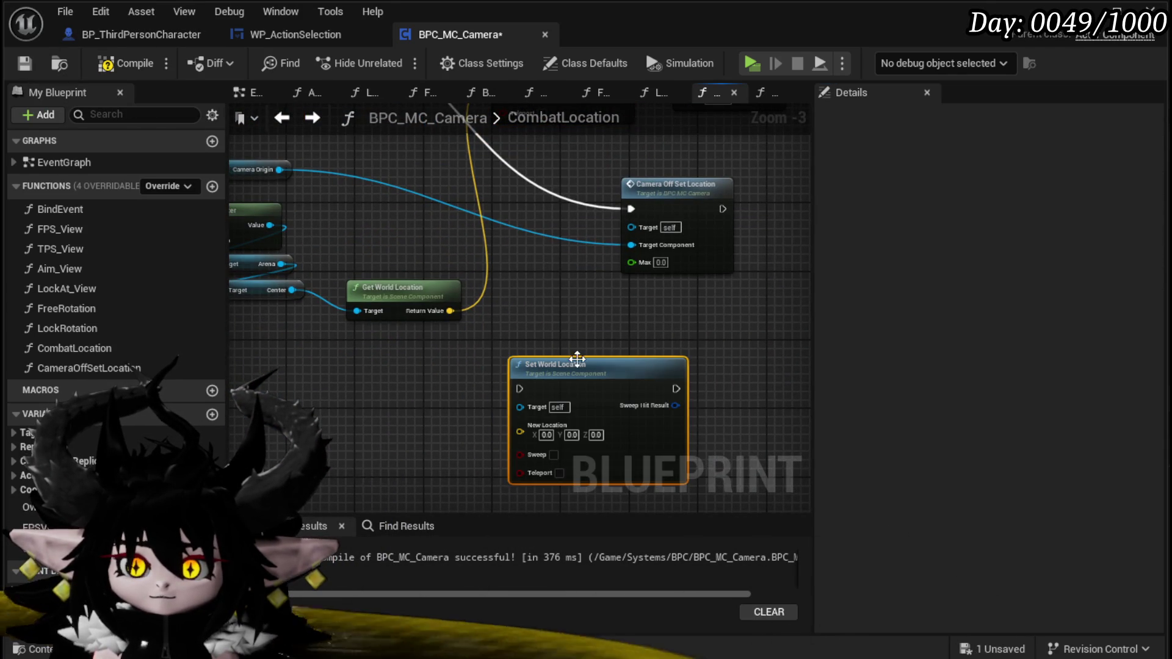
key(ctrl+v)
mouse_move(533, 339)
mouse_down()
mouse_move(594, 379)
mouse_move(630, 343)
mouse_up()
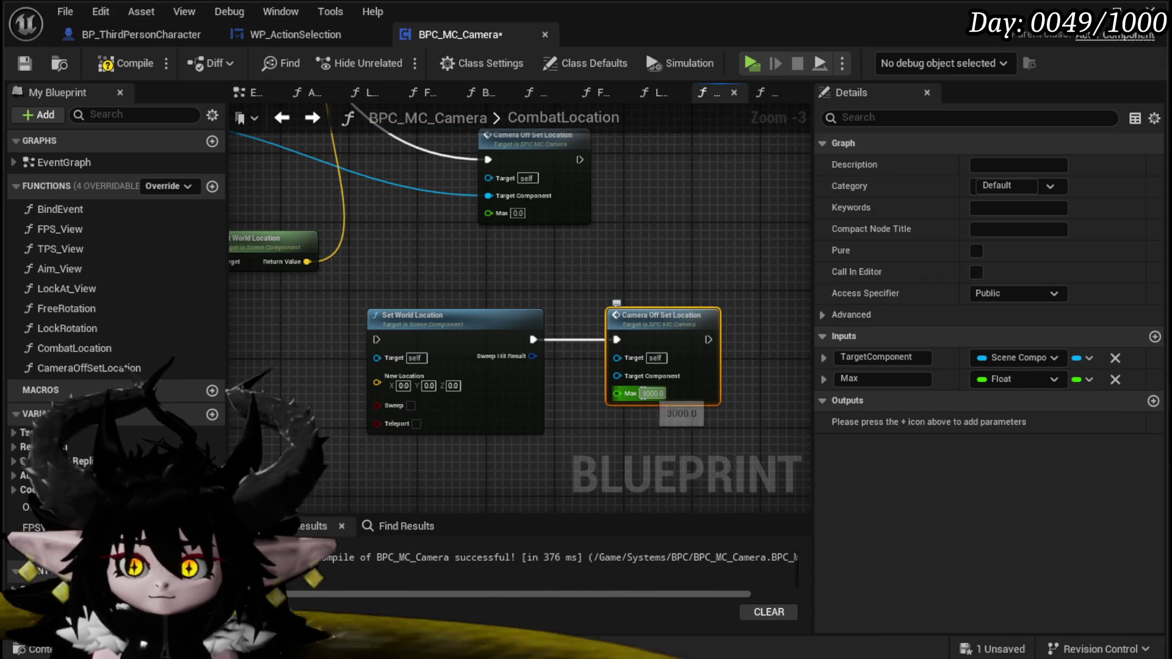
text(9000)
key(Return)
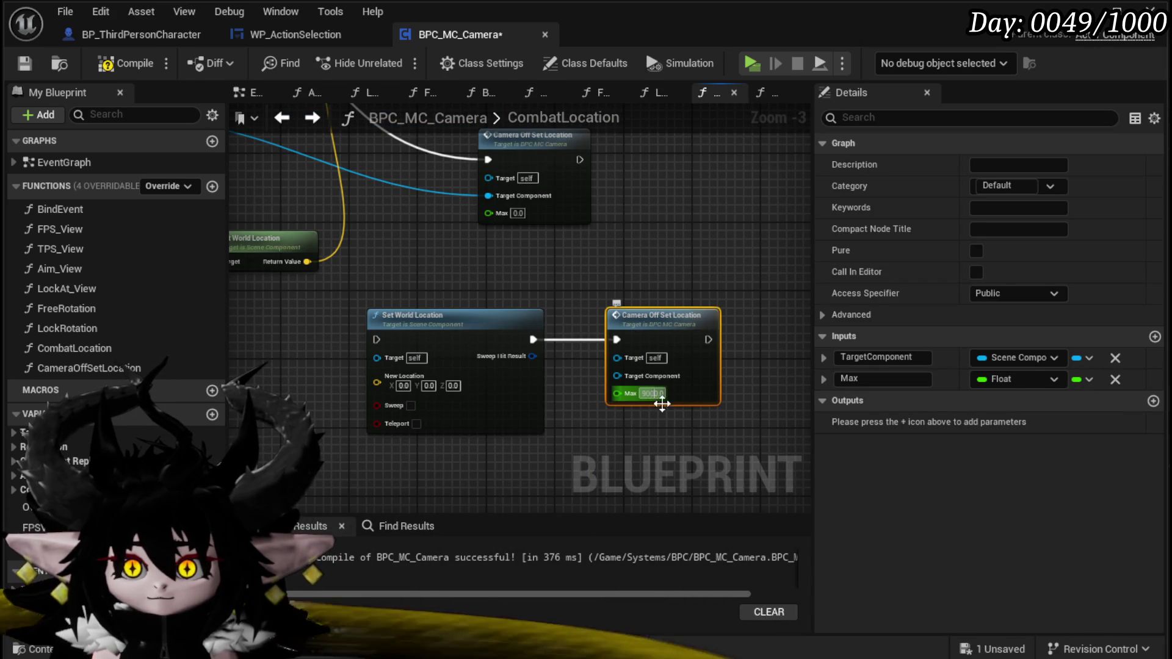
drag(595, 140, 606, 333)
- Change the duplicated Camera Off Set Location's Max value to 6000
click(571, 242)
click(667, 314)
scroll(611, 305, down, 1)
mouse_move(532, 338)
mouse_down()
mouse_move(609, 266)
mouse_move(580, 345)
mouse_move(502, 230)
mouse_move(481, 233)
mouse_move(385, 383)
mouse_up()
- Add a Get Enemy Battlers node from Get Encounter and a map Find node on it
text(get Batt)
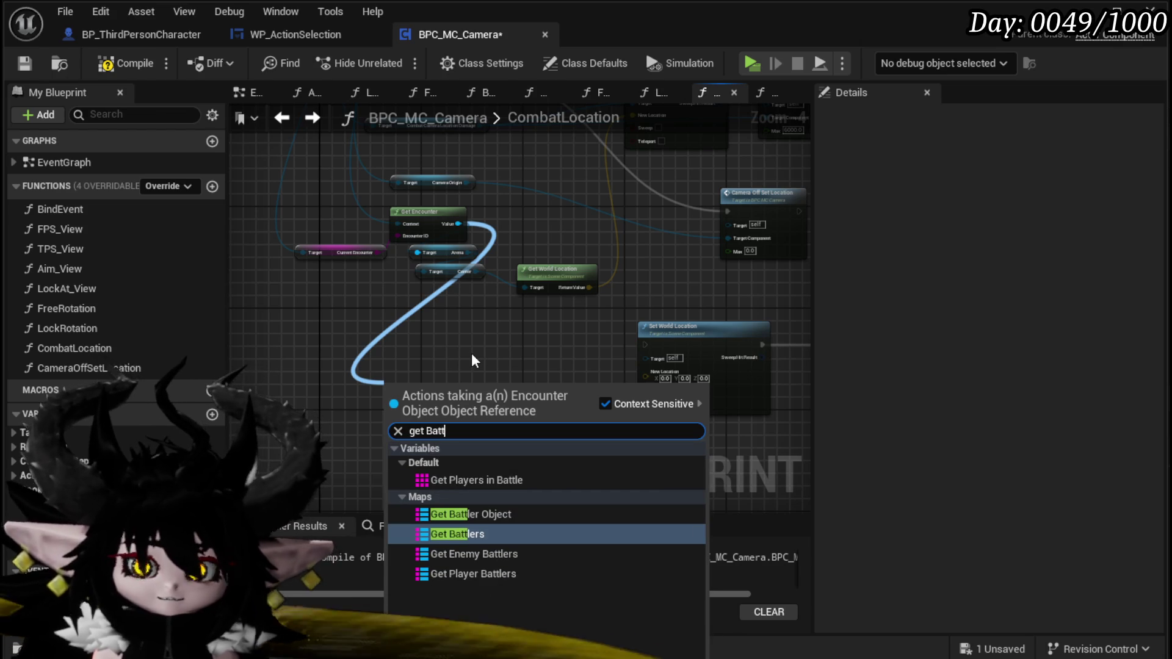
click(452, 554)
scroll(459, 375, up, 3)
drag(483, 430, 523, 379)
text(Find)
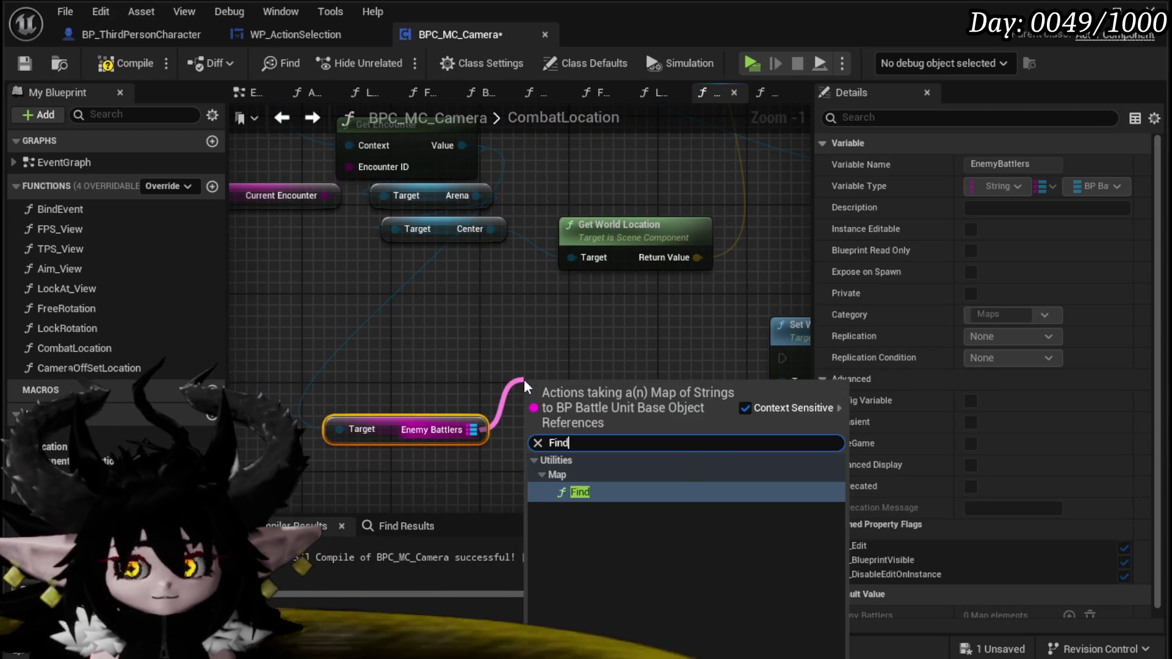
key(Return)
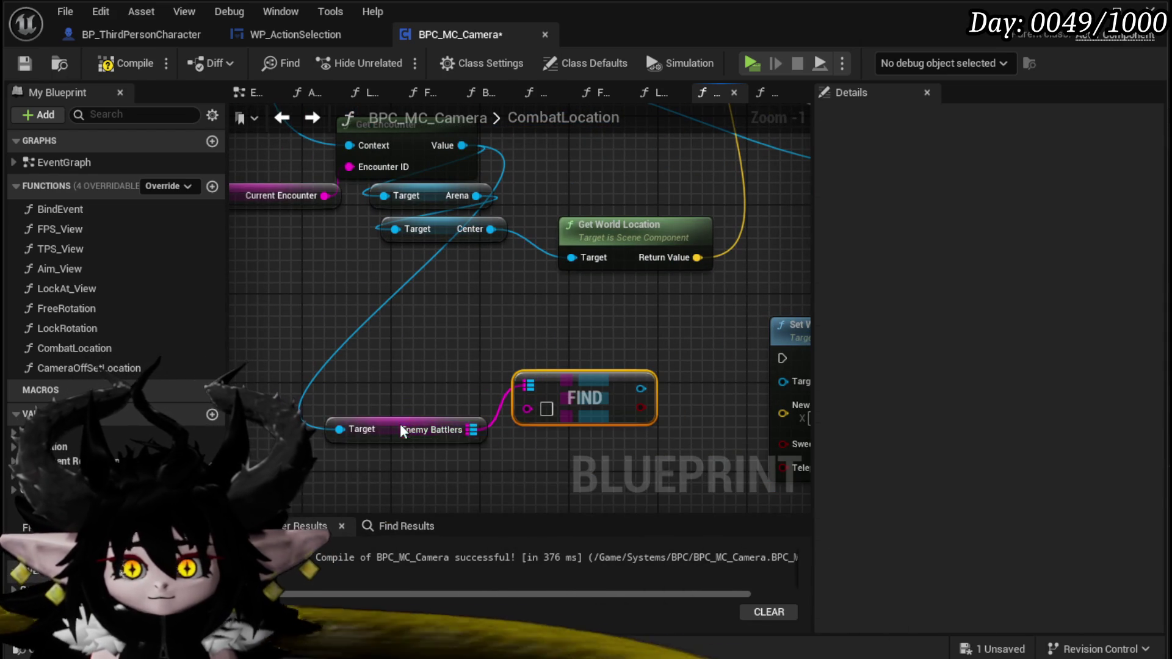
- Add a map Values node on Enemy Battlers, deleting an accidental Keys node
drag(400, 427, 322, 338)
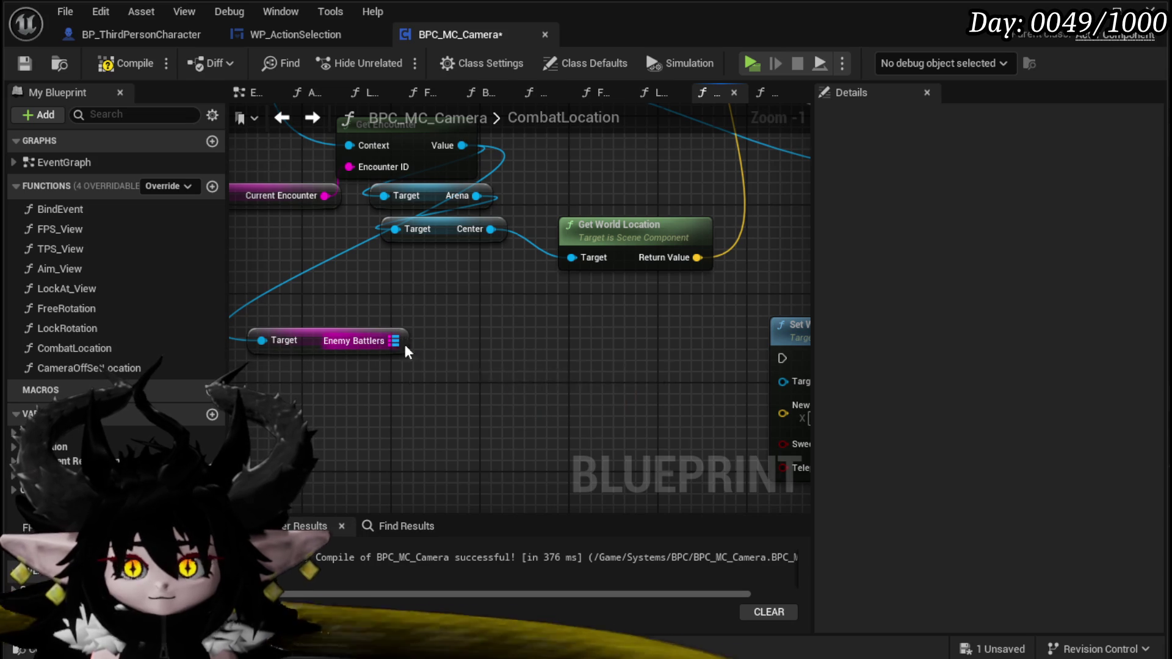
drag(395, 341, 476, 358)
text(Key)
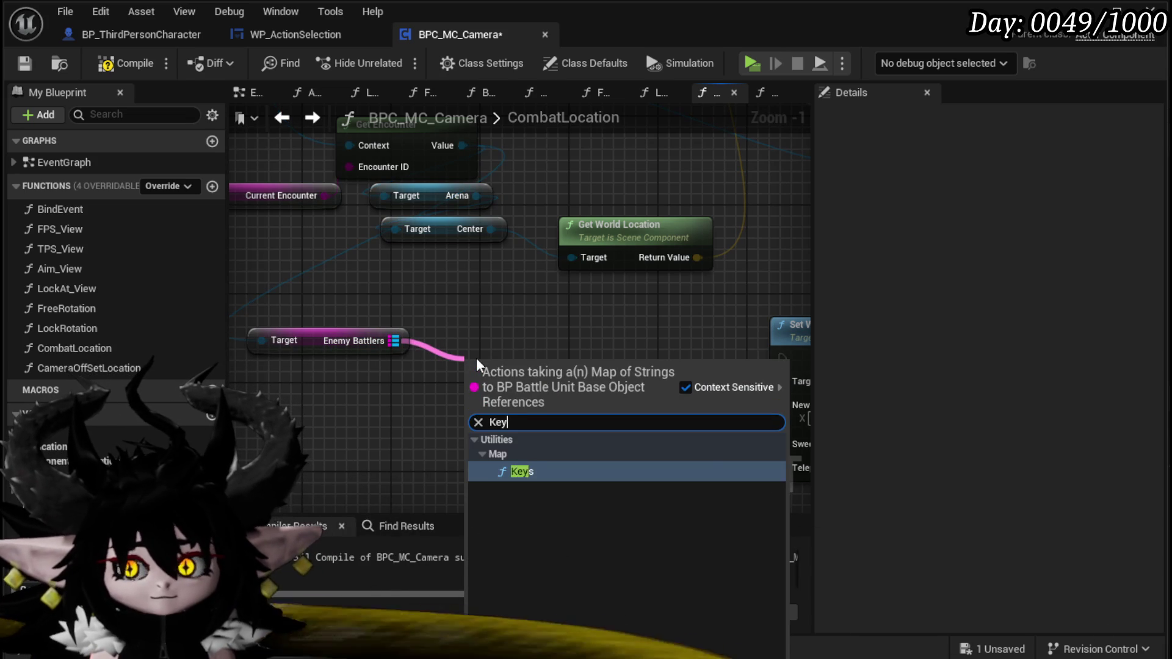
key(Return)
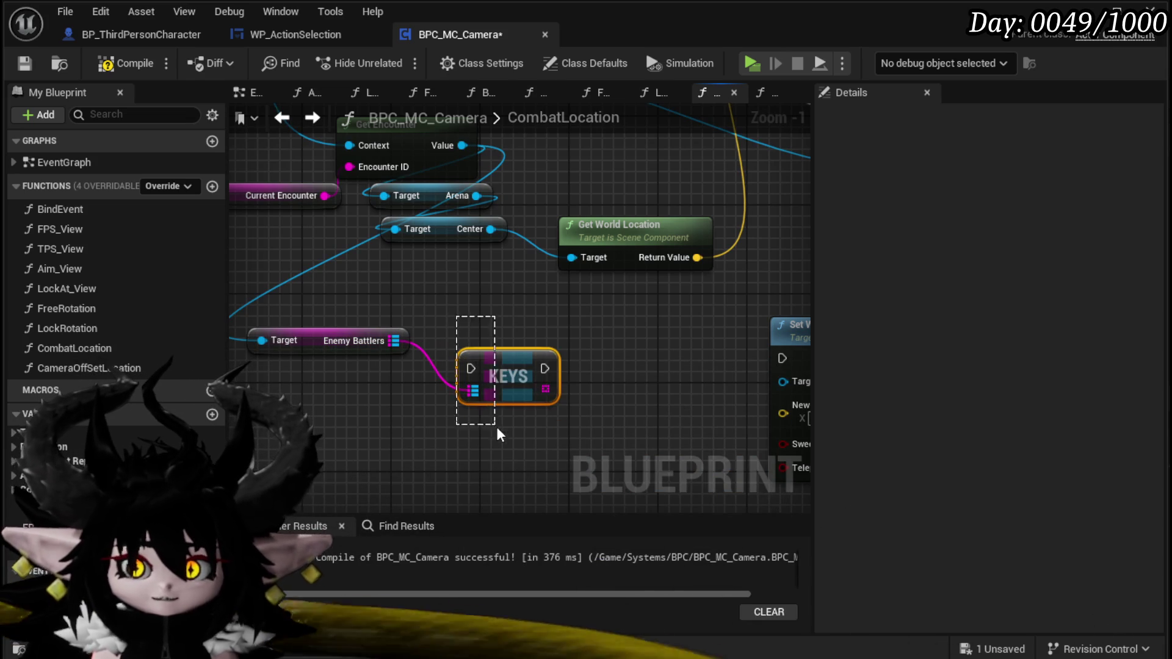
key(Delete)
drag(395, 340, 478, 373)
text(Values)
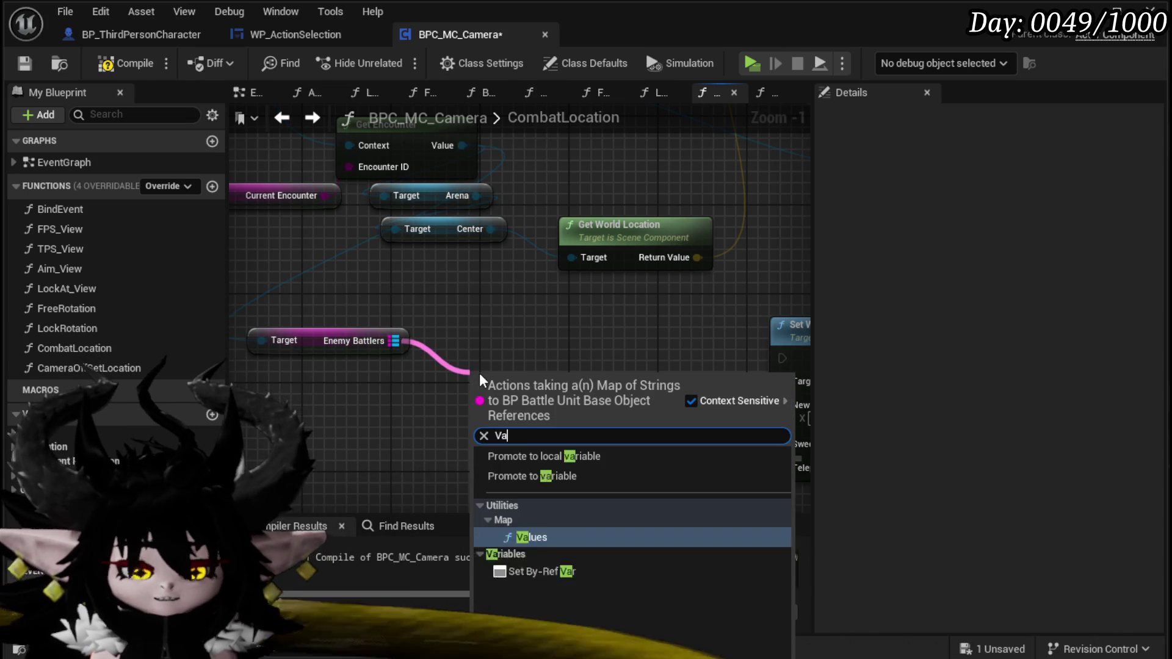
key(Return)
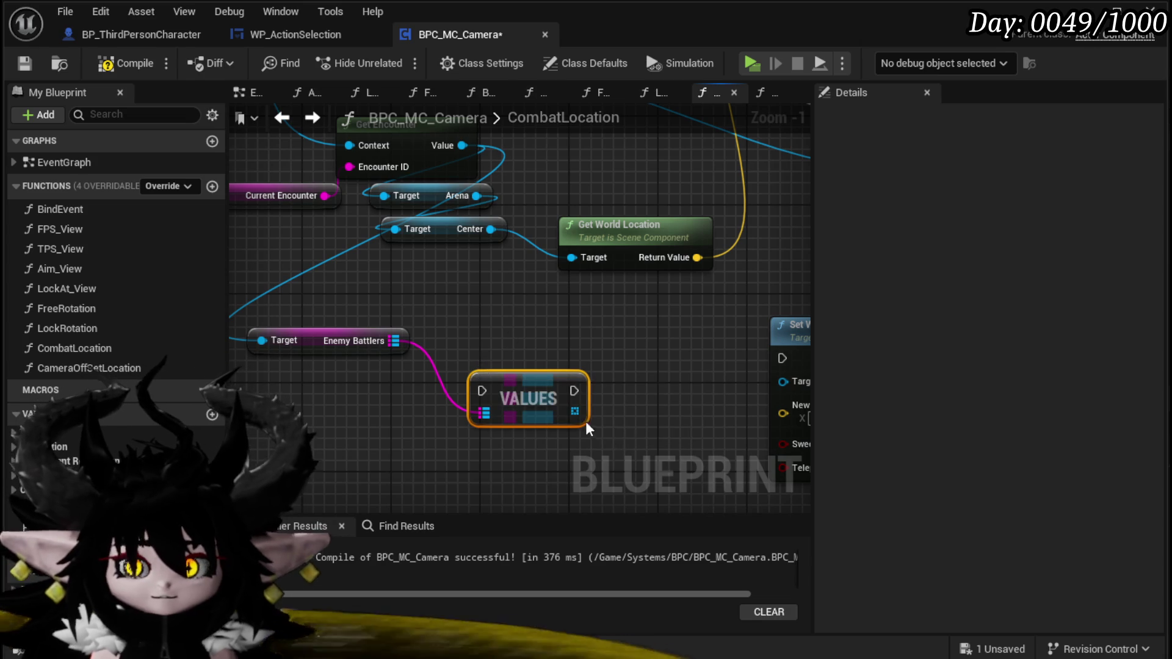
drag(480, 372, 425, 418)
- Get the first battler from Values and wire its Get Actor Location into New Location
drag(518, 456, 621, 397)
text(get)
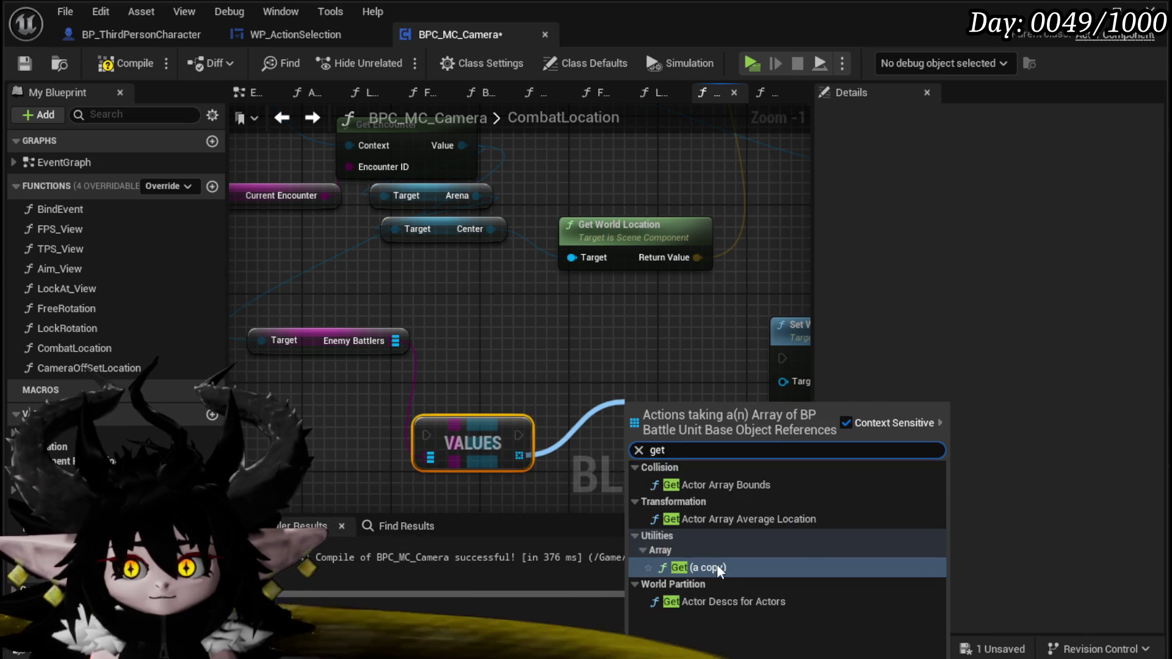
click(716, 563)
drag(505, 423, 518, 337)
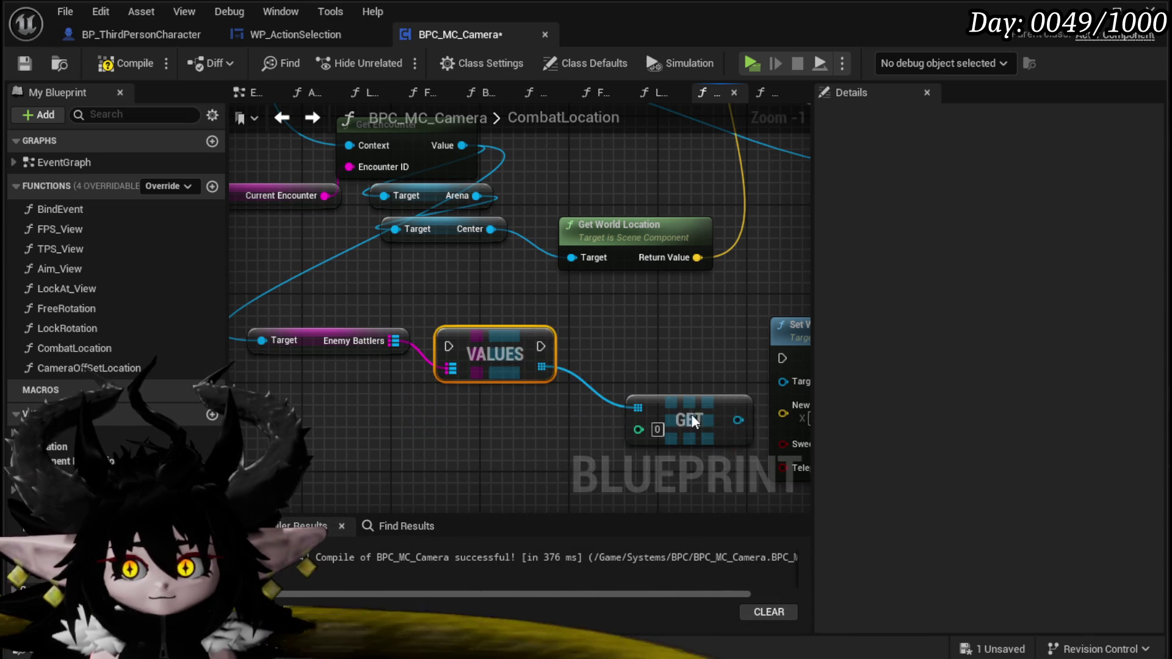
drag(695, 419, 459, 409)
mouse_move(369, 376)
mouse_down()
mouse_move(625, 328)
mouse_move(611, 354)
mouse_move(439, 359)
mouse_move(330, 378)
mouse_move(244, 482)
mouse_move(414, 457)
mouse_up()
text(get actor loca)
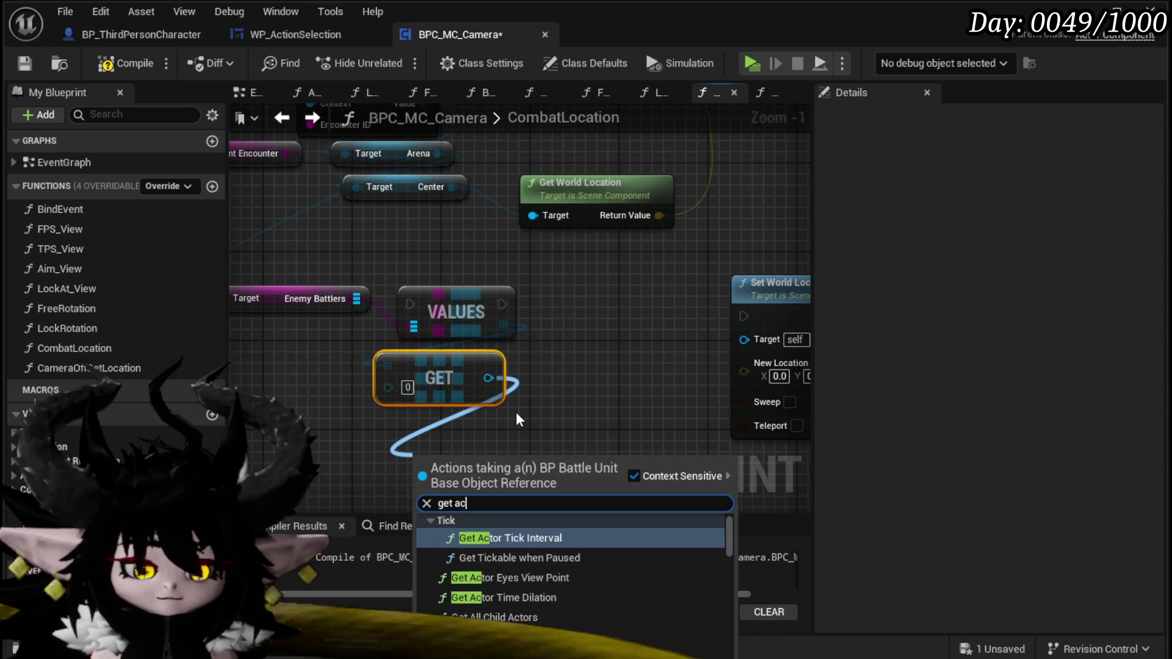
text(tion)
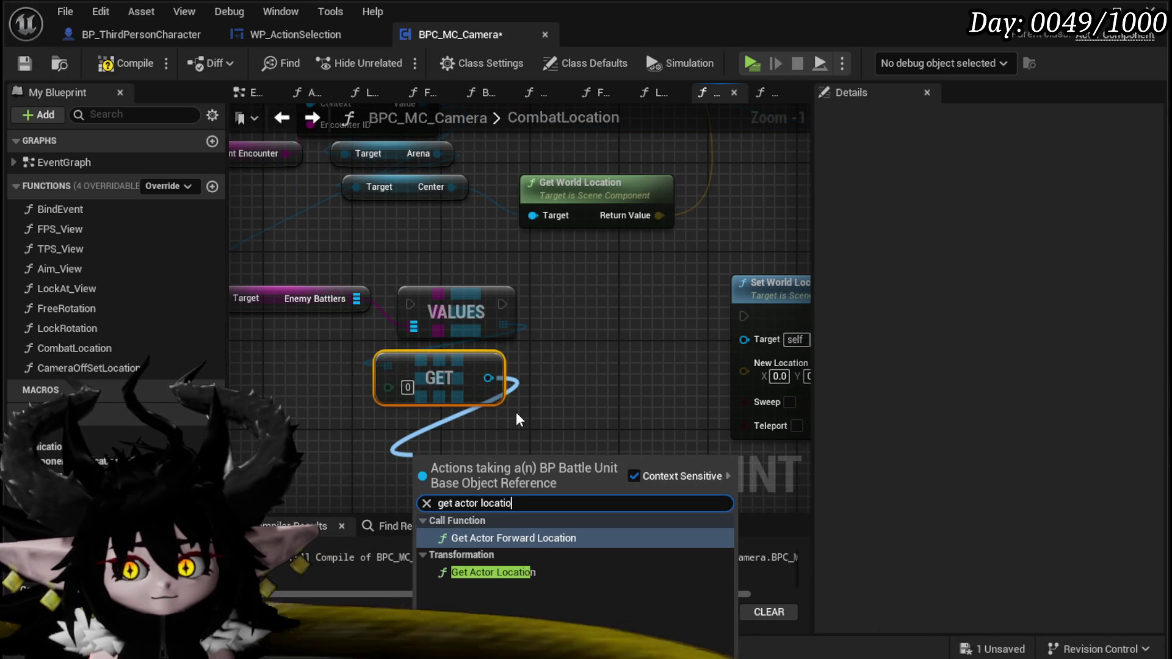
click(548, 571)
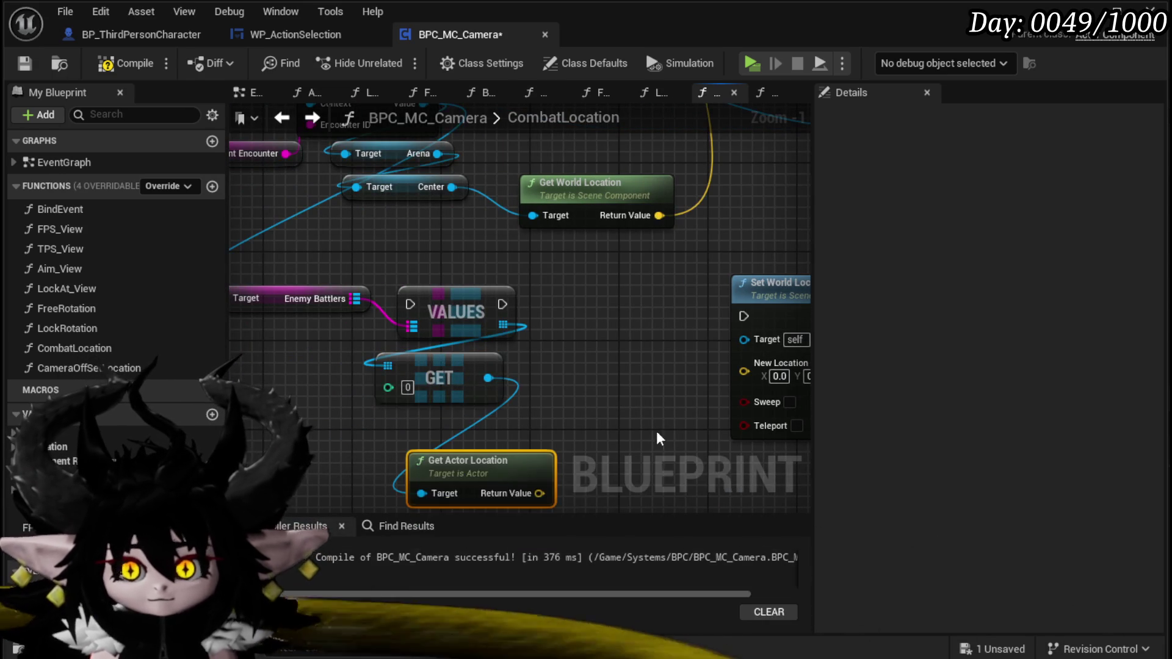
drag(540, 493, 744, 362)
- Chain the switch's Target case through Values into the new Set World Location
mouse_move(501, 304)
mouse_down()
mouse_move(667, 327)
mouse_move(744, 315)
mouse_up()
drag(499, 289, 609, 297)
scroll(608, 297, down, 3)
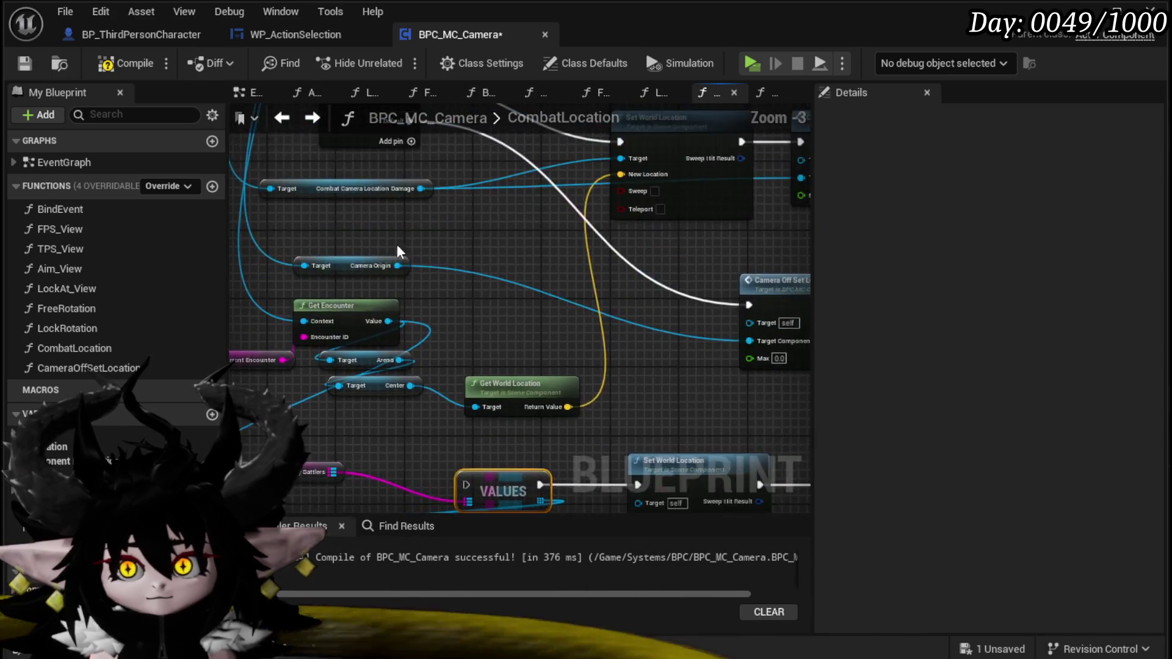
scroll(396, 201, up, 1)
click(397, 203)
mouse_move(397, 203)
mouse_down()
mouse_move(414, 392)
mouse_move(484, 359)
mouse_up()
mouse_move(266, 318)
mouse_down()
mouse_move(574, 335)
mouse_move(690, 367)
mouse_move(620, 482)
mouse_up()
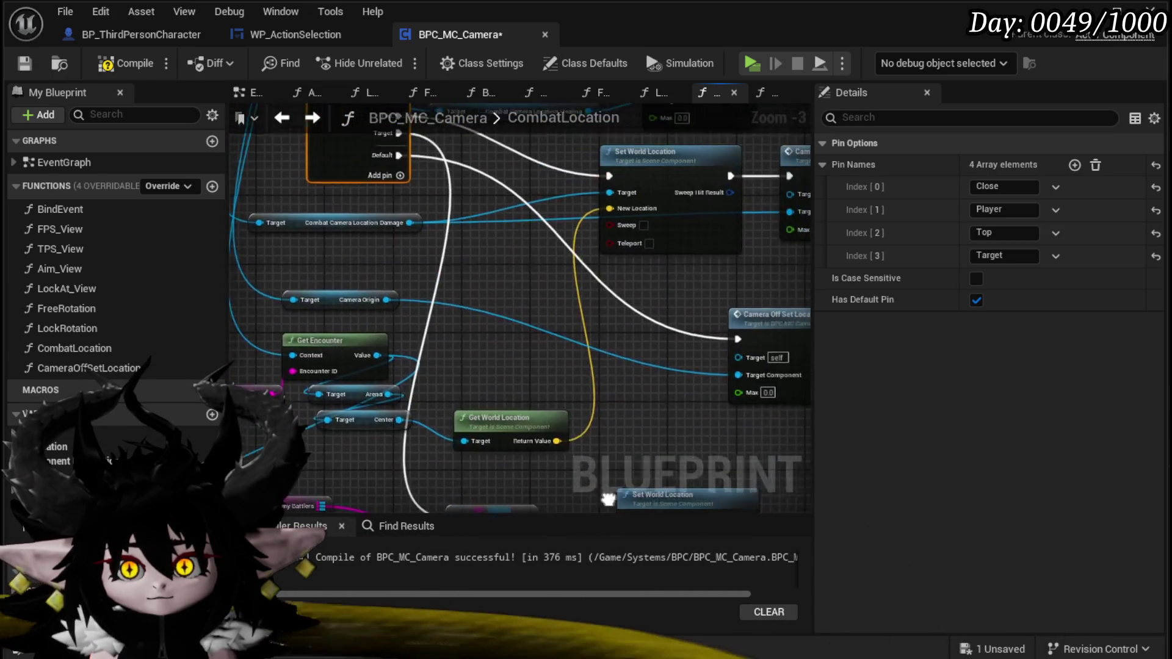
scroll(434, 244, down, 2)
scroll(435, 244, up, 3)
- Wire the owner's Arrow Target Location getter into Target Component and save the blueprint
mouse_move(356, 188)
mouse_down()
mouse_move(562, 486)
mouse_move(468, 397)
mouse_move(467, 408)
mouse_up()
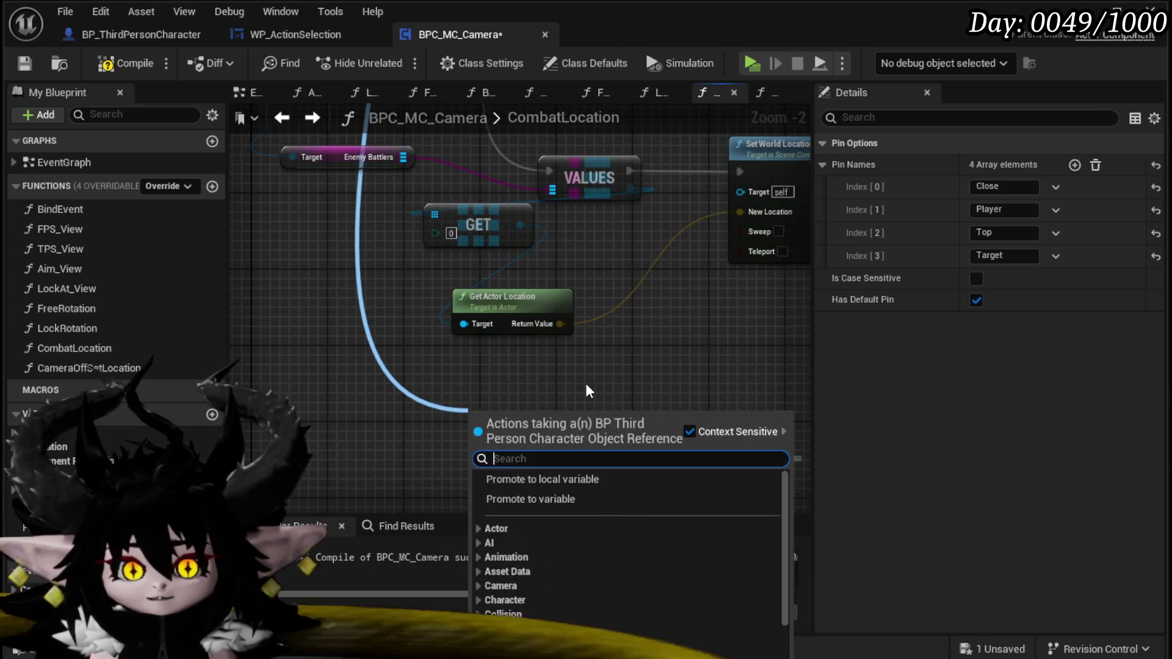
text(get)
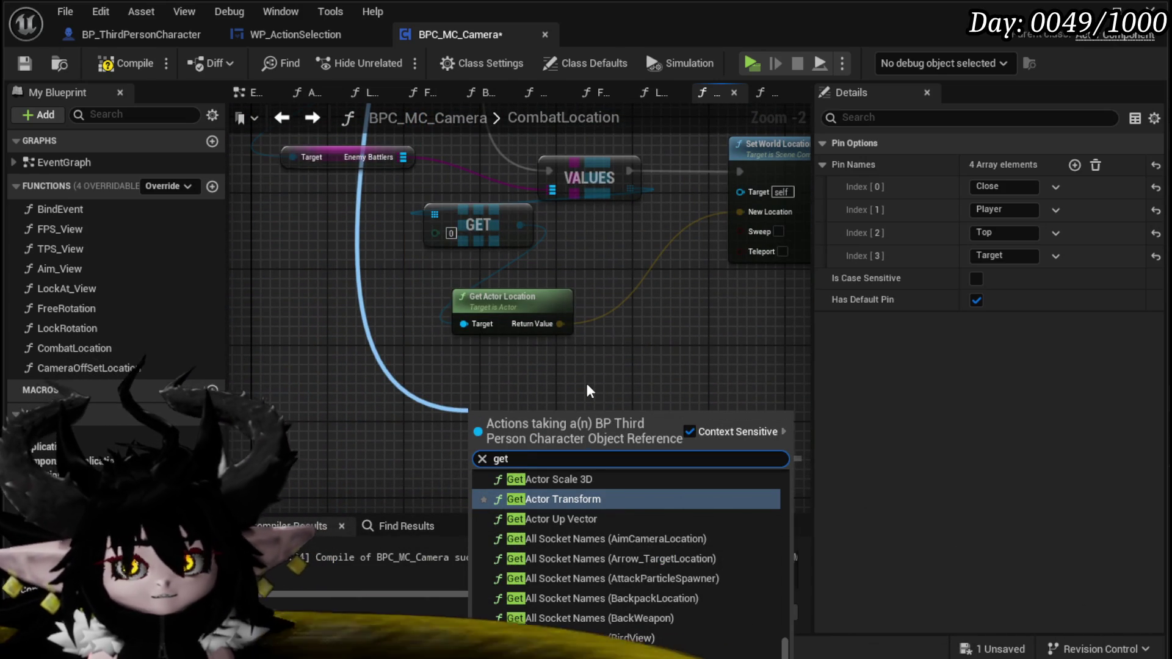
text(Arrow Target)
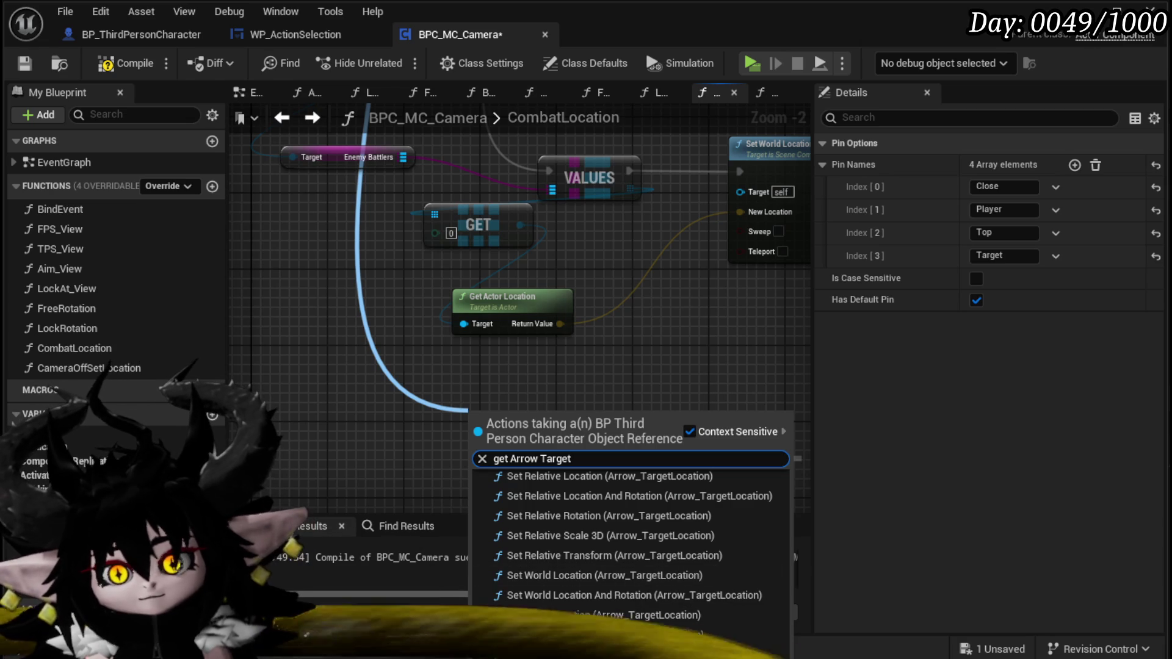
click(630, 587)
mouse_move(382, 495)
mouse_down()
mouse_move(675, 191)
mouse_move(574, 270)
mouse_up()
mouse_move(757, 189)
mouse_down()
mouse_move(548, 234)
mouse_move(660, 331)
mouse_up()
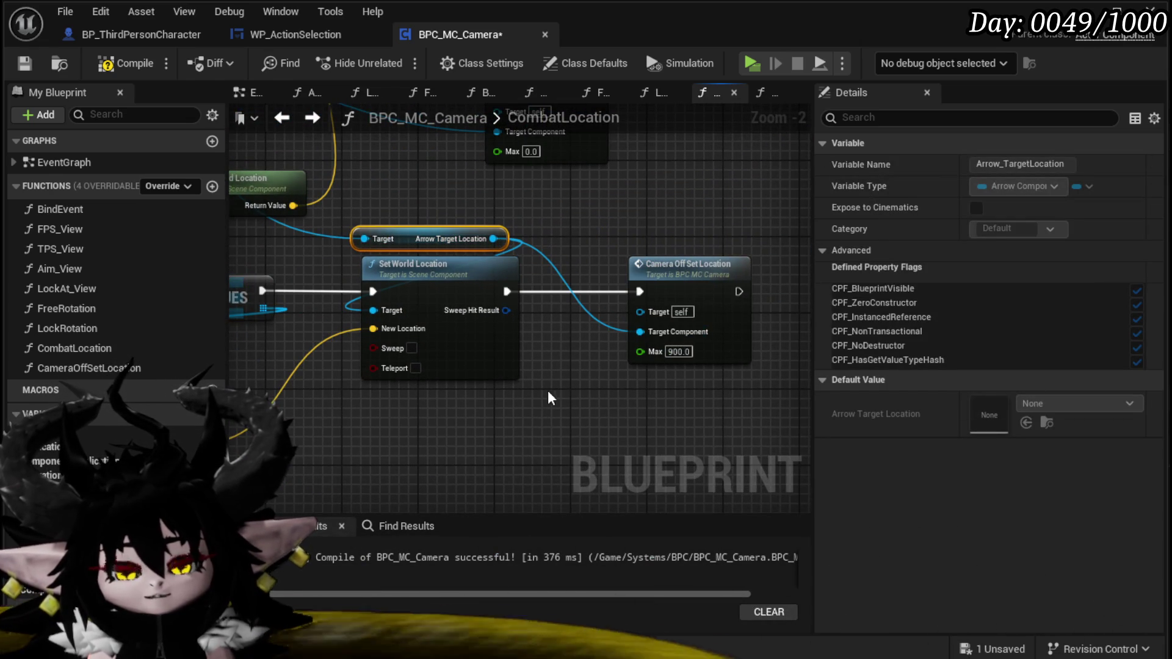
scroll(556, 398, down, 2)
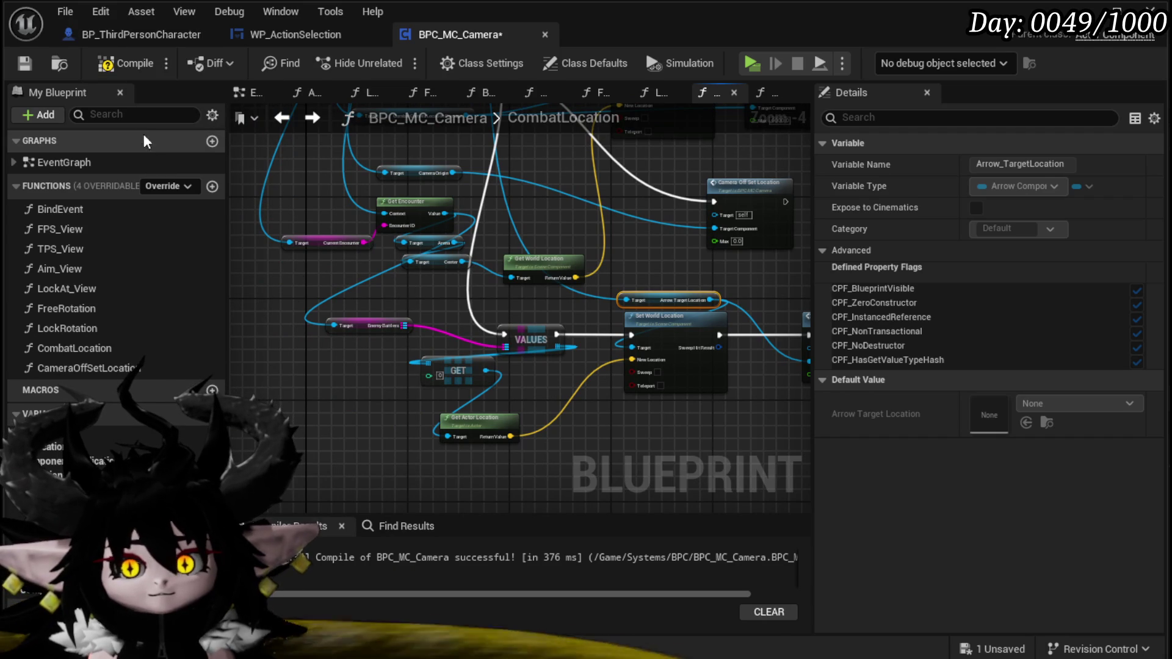
click(28, 66)
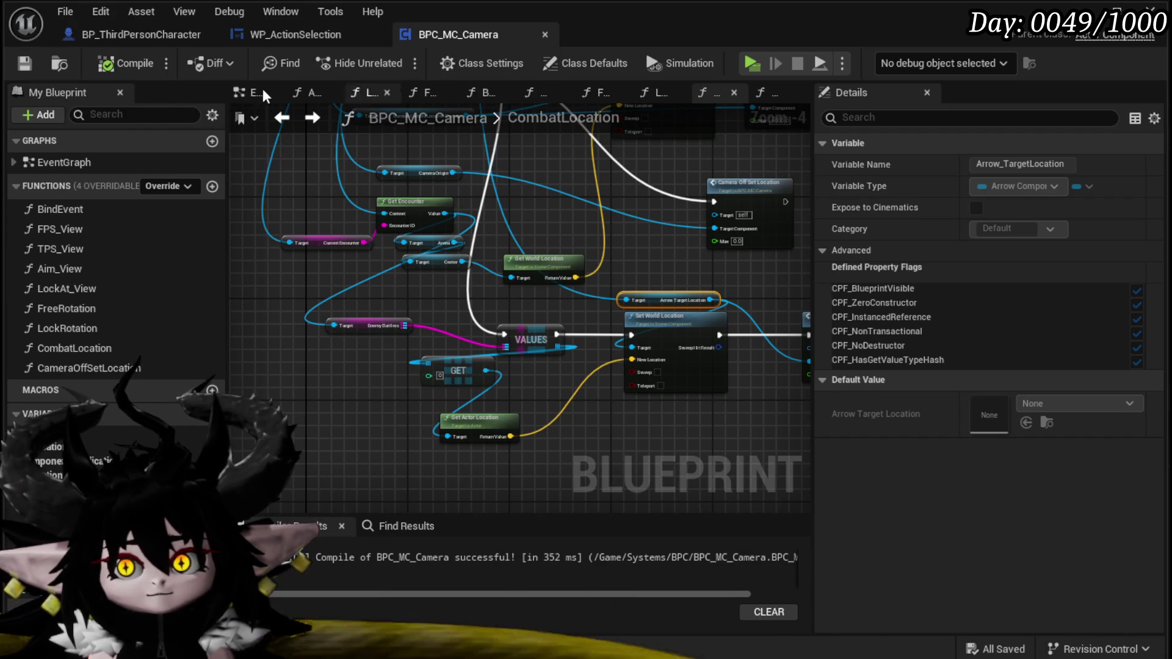
- In the EventGraph, change Debug Key 2's Combat Location Event Data from Player to Target
click(235, 90)
mouse_move(505, 327)
mouse_down()
mouse_move(518, 252)
mouse_move(544, 386)
mouse_move(544, 463)
mouse_move(508, 233)
mouse_up()
click(513, 272)
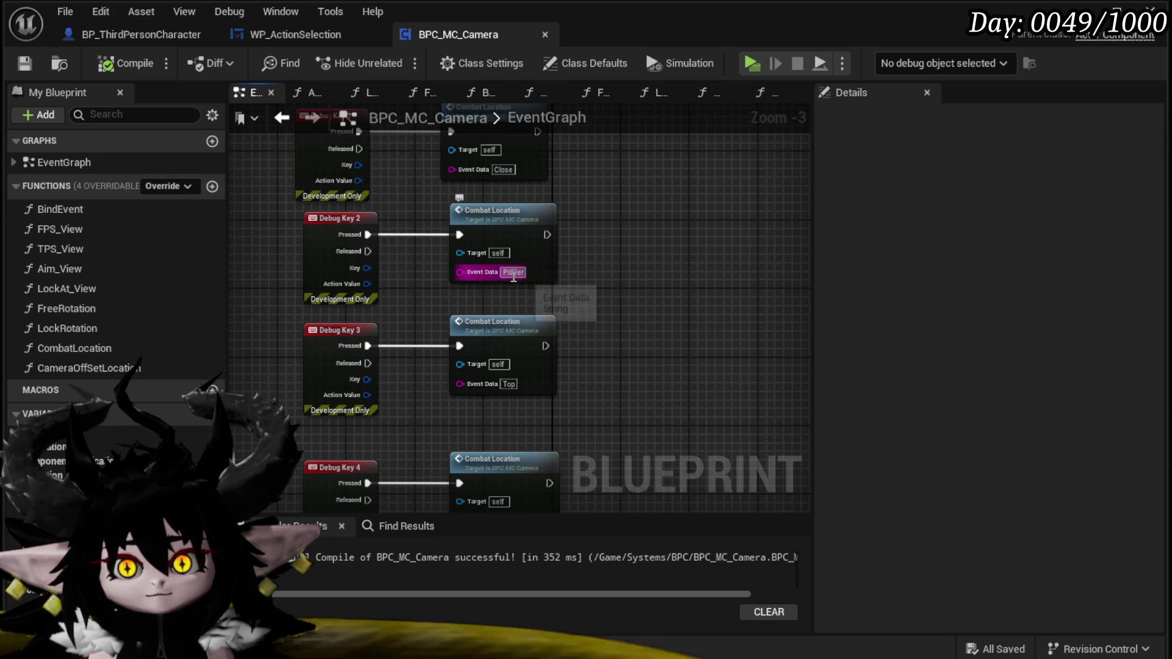
text(Target)
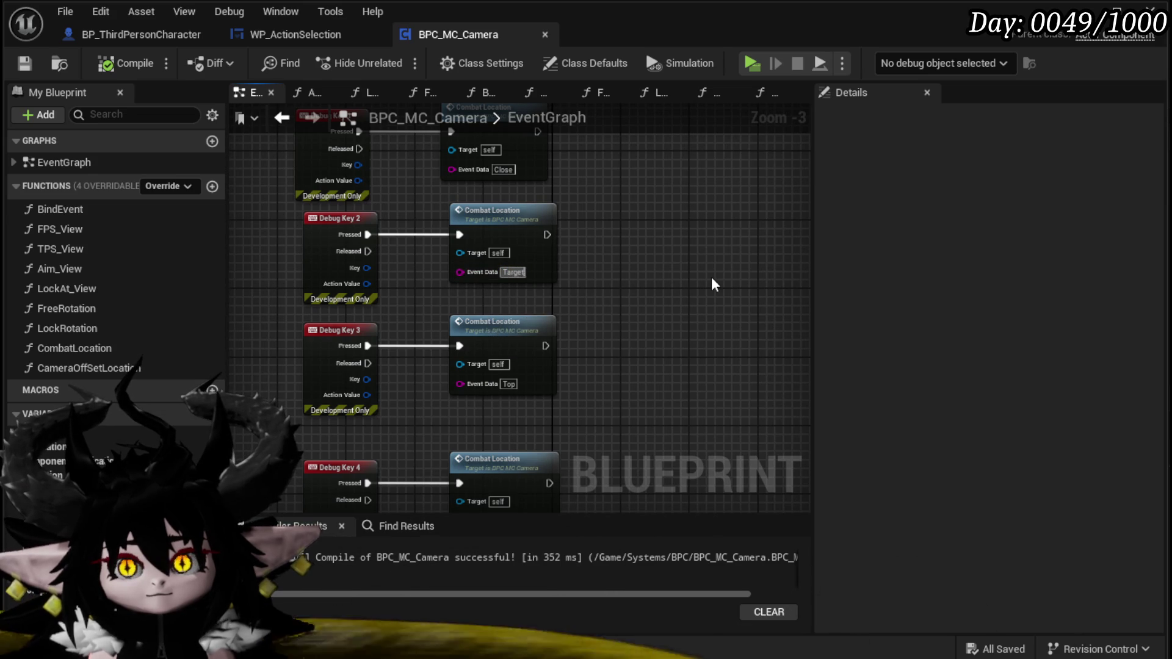
- Save the camera blueprint, return to the level editor and launch a standalone preview
click(19, 64)
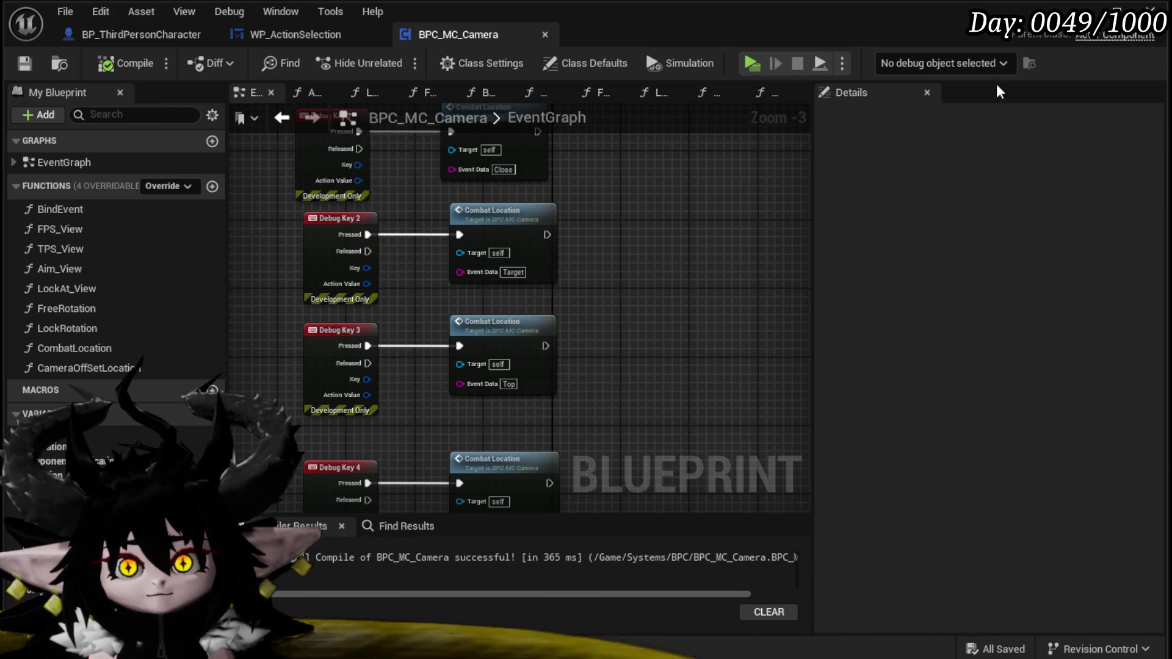
click(1084, 11)
click(458, 61)
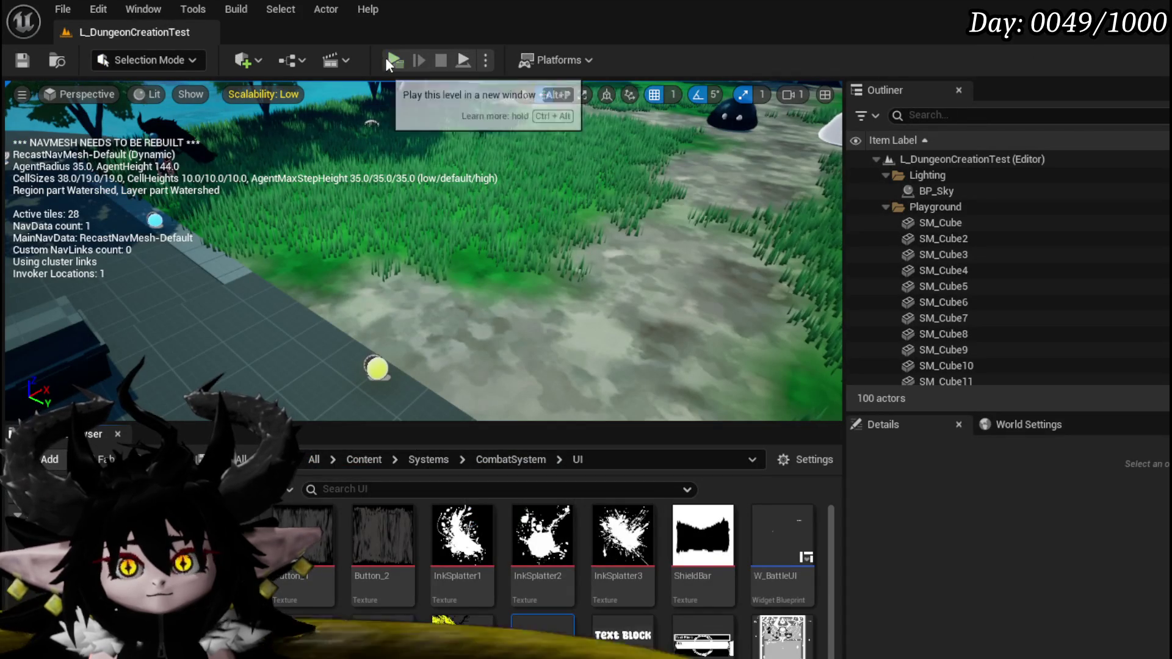
- Run to a green slime, hit it with a fire spell to test the combat camera, then exit
key(w)
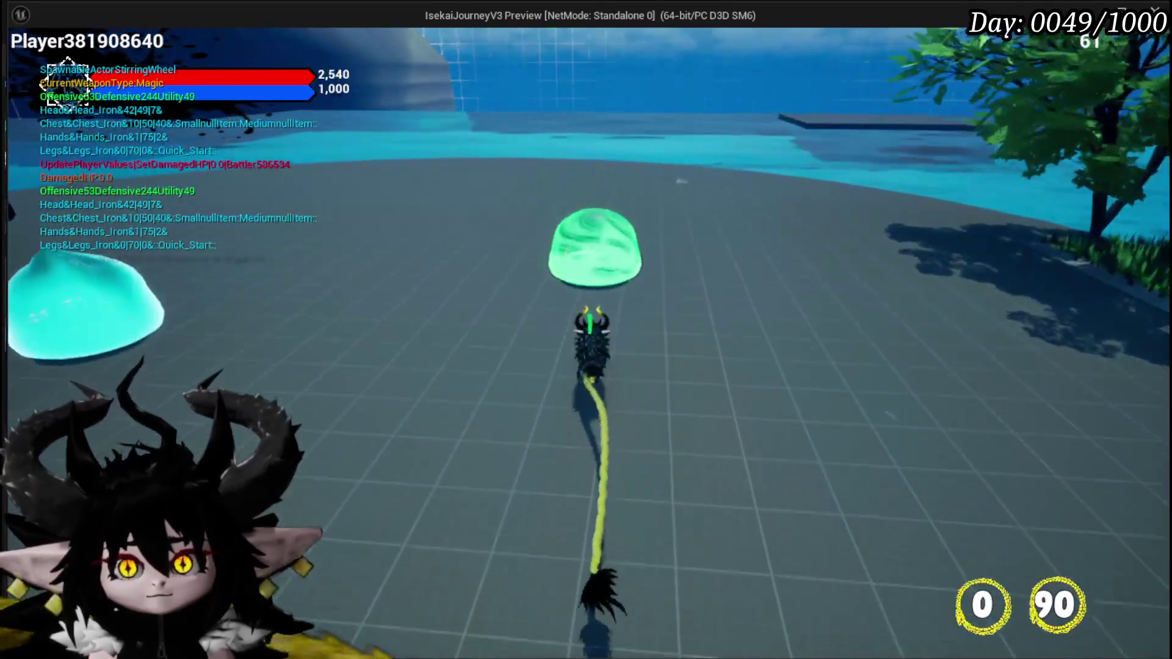
click(586, 330)
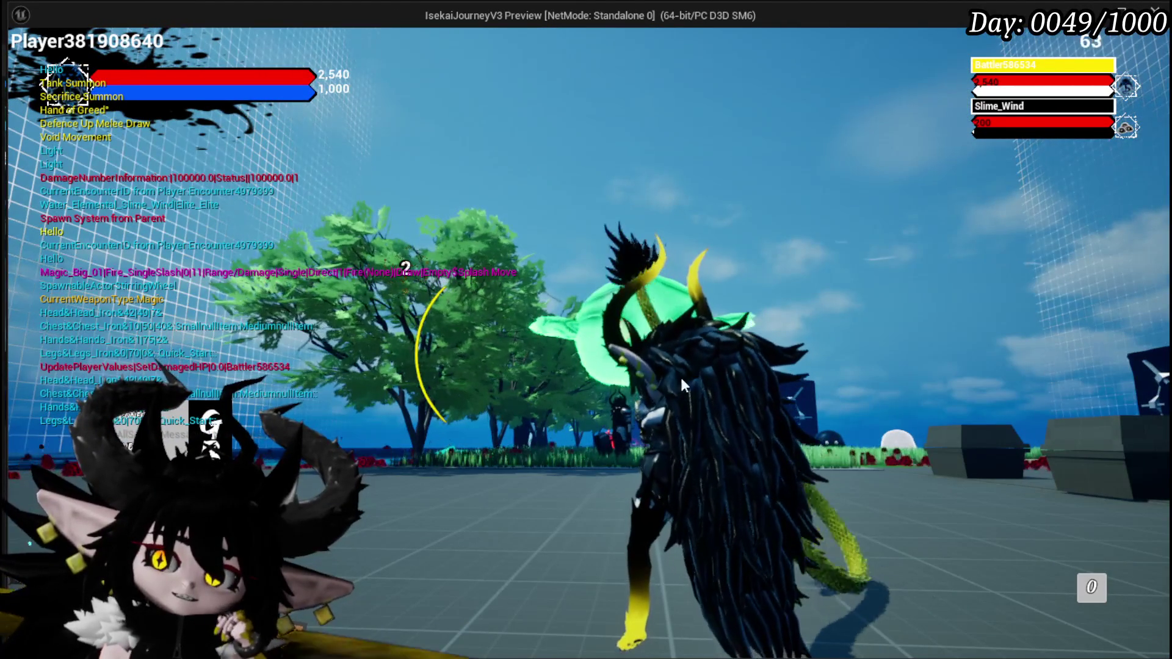
key(Escape)
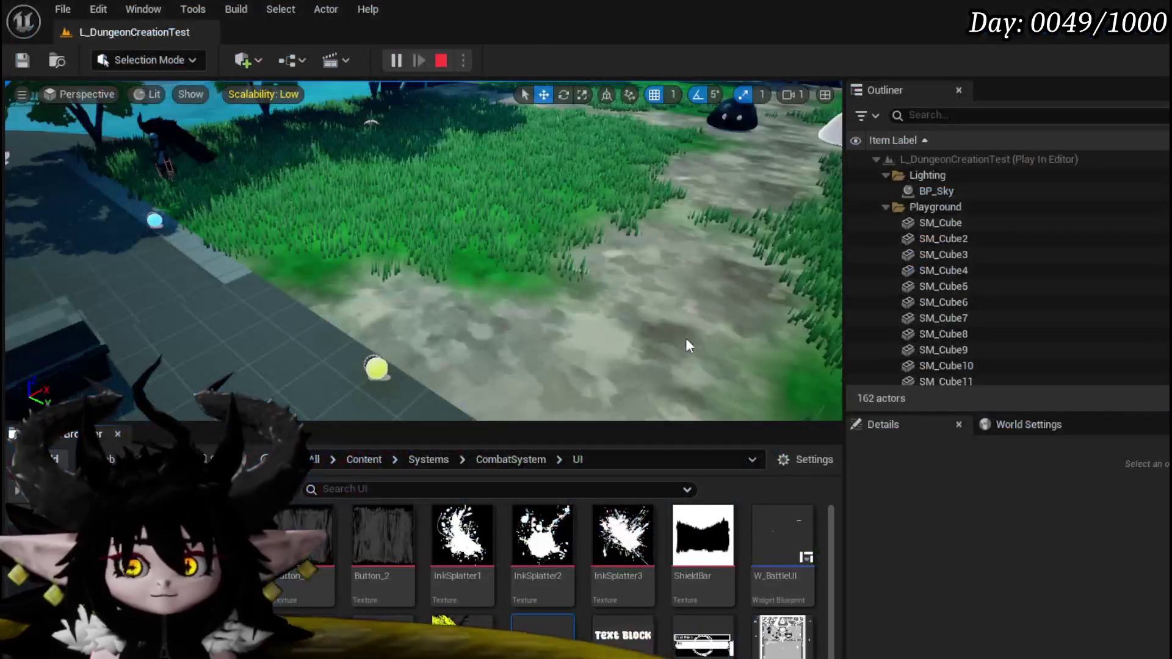
- In CombatLocation, set the Camera Off Set Location Max to 1200 and compile
key(ctrl+s)
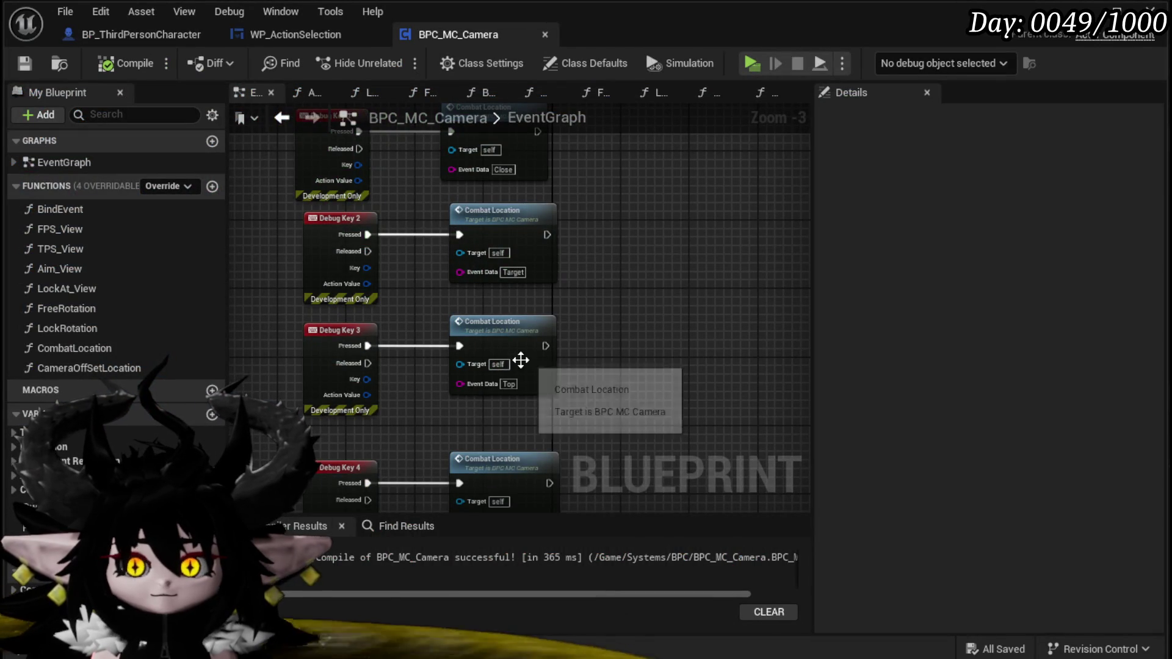
drag(573, 388, 587, 283)
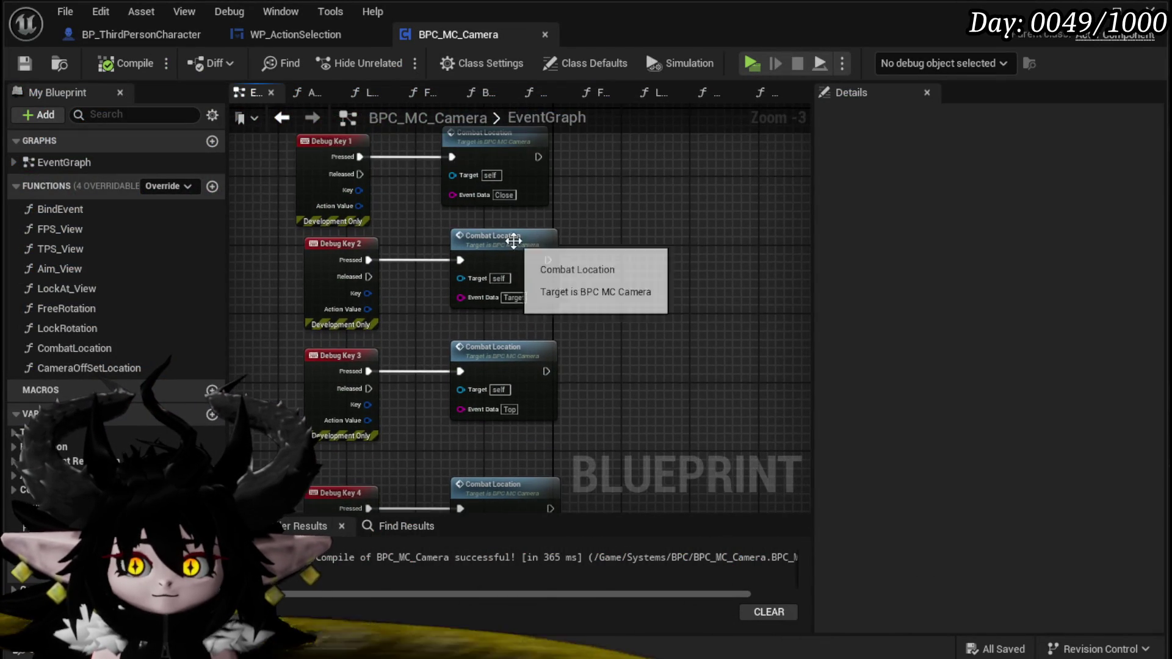
double_click(519, 241)
click(623, 300)
text(1200)
key(Return)
click(129, 65)
- In BP_ThirdPersonCharacter, tilt Arrow_TargetLocation to -45° and recompile, then launch the preview
click(153, 35)
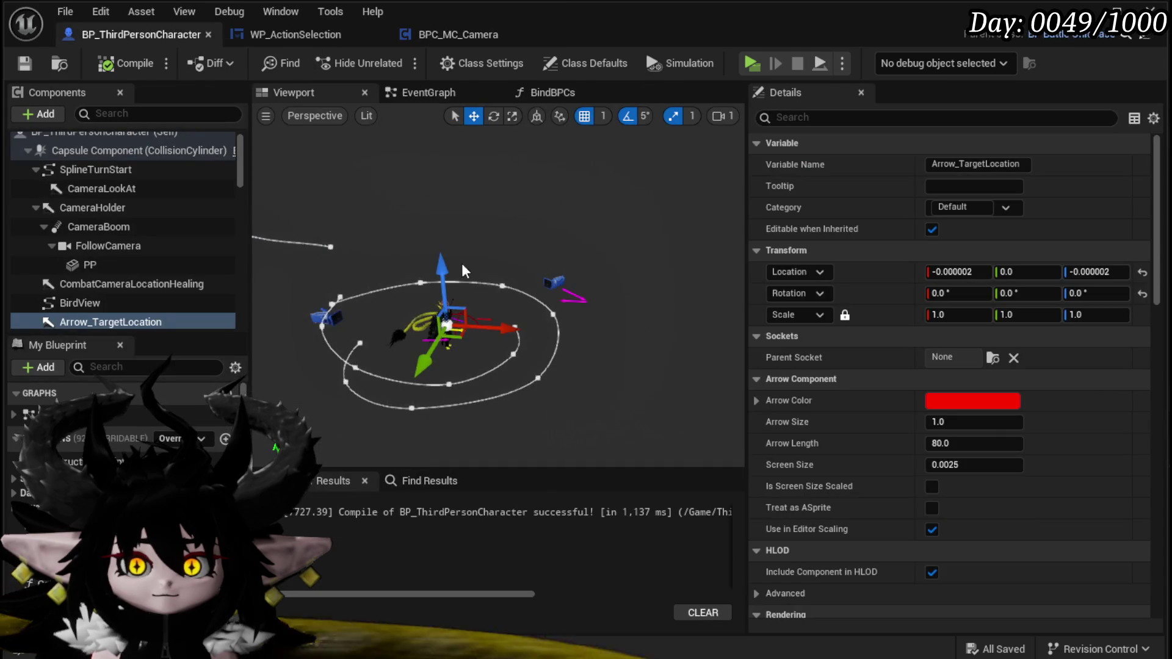
drag(529, 329, 529, 329)
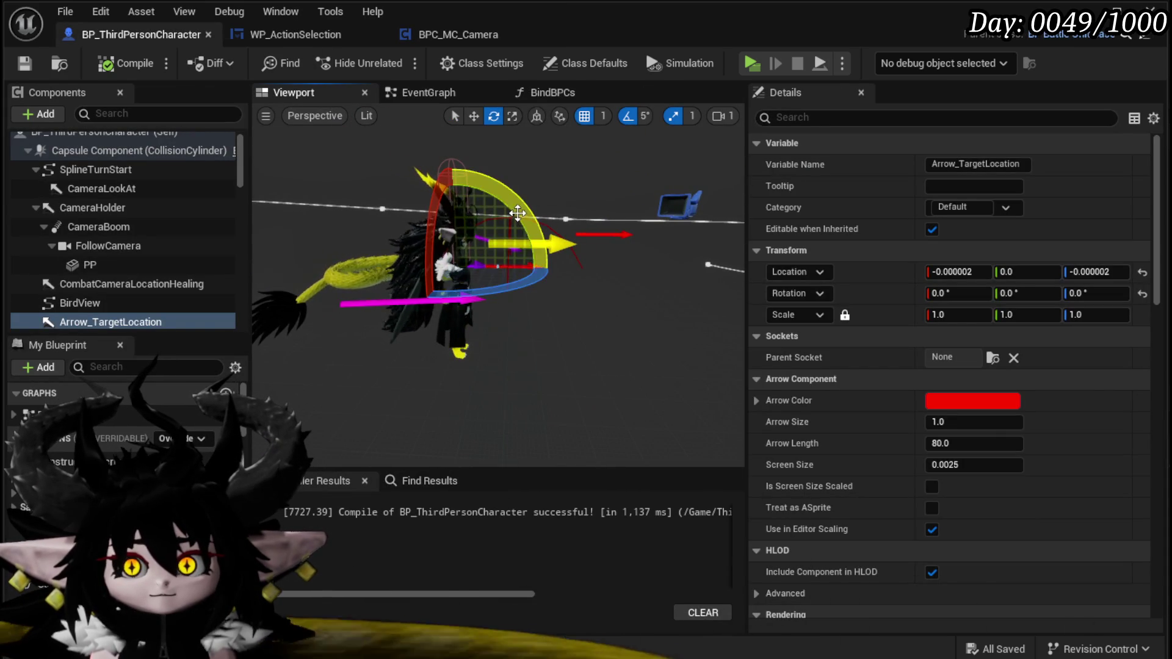
drag(518, 213, 546, 333)
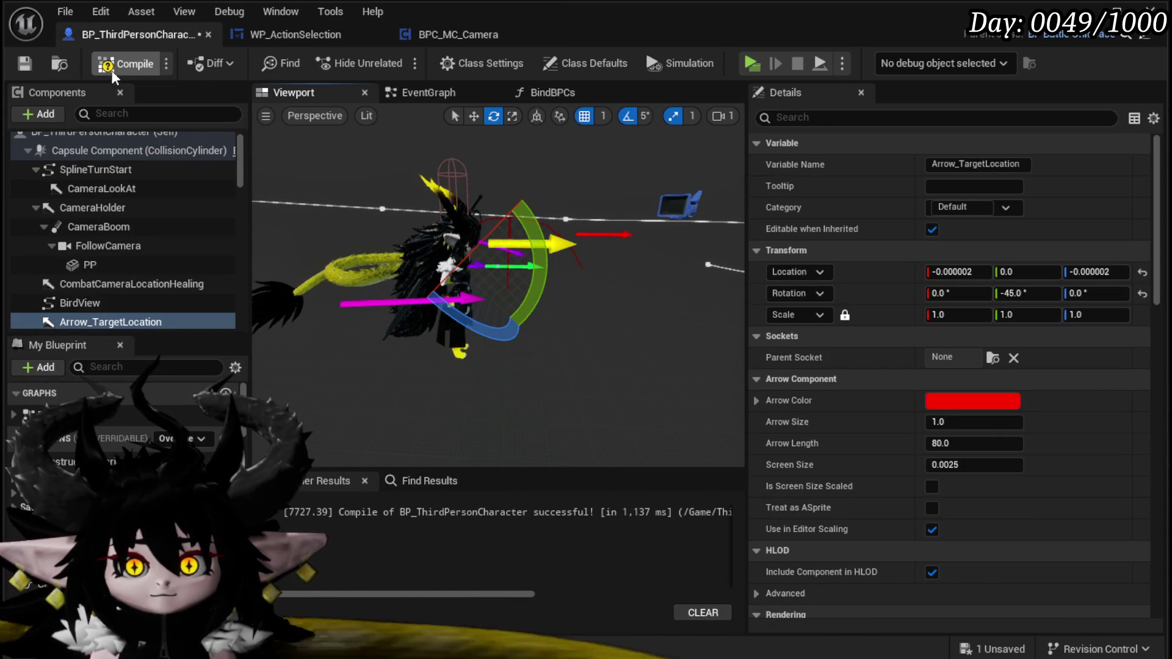
click(27, 58)
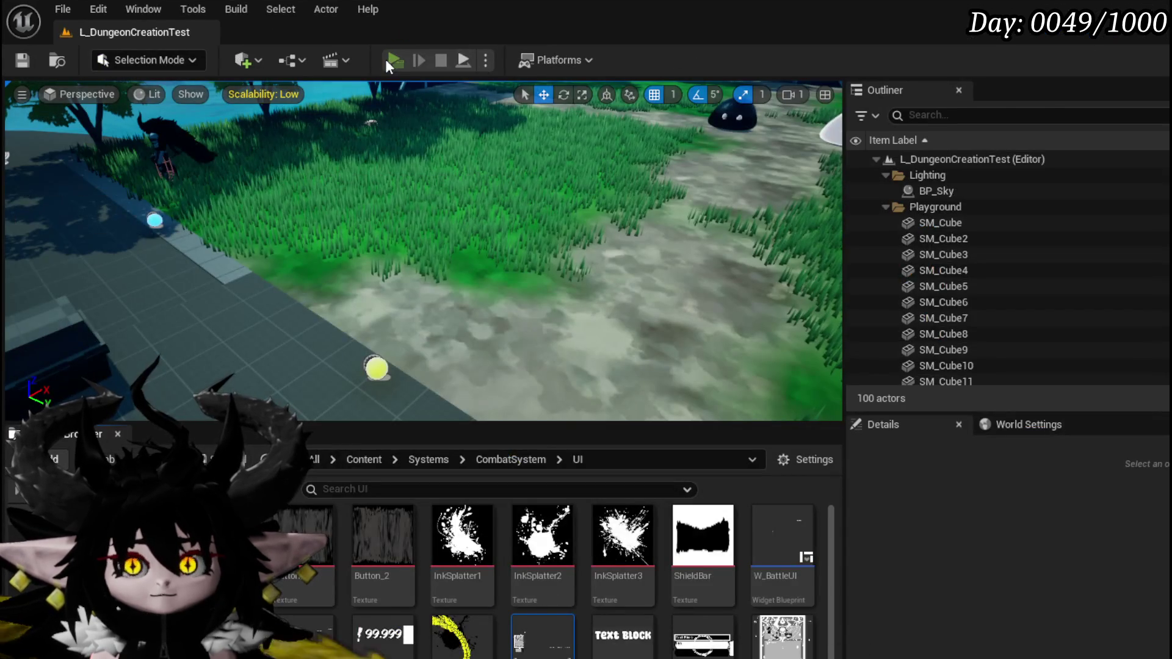
click(386, 60)
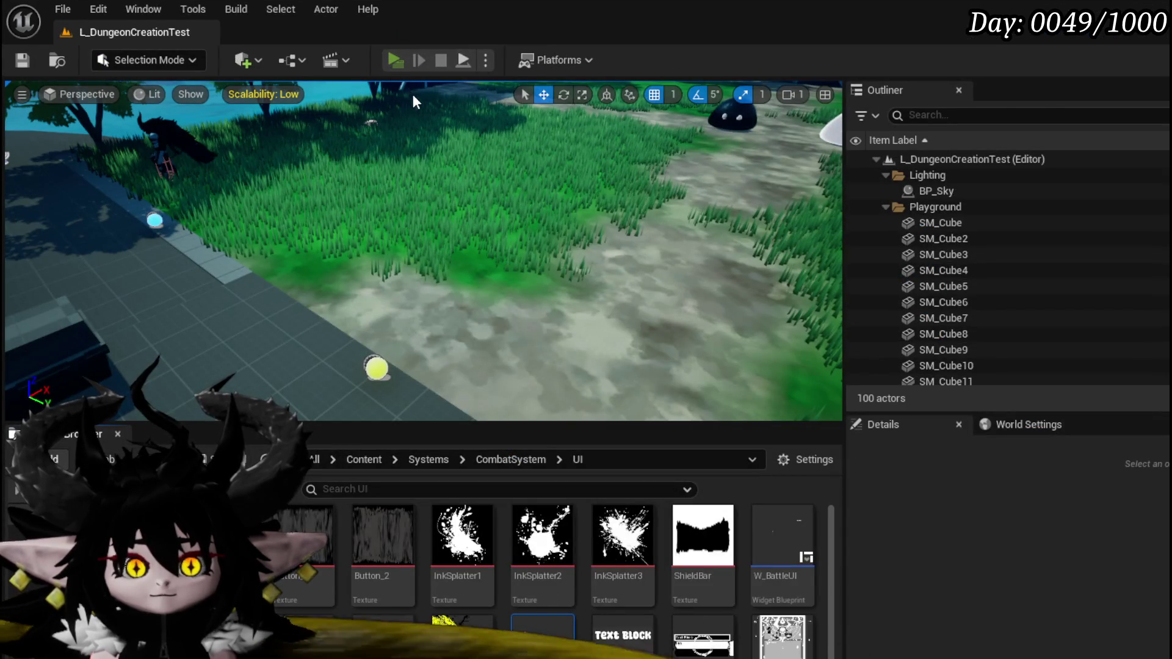
- Run at a green slime, attack with fire magic to check the new camera angle, then exit
key(w)
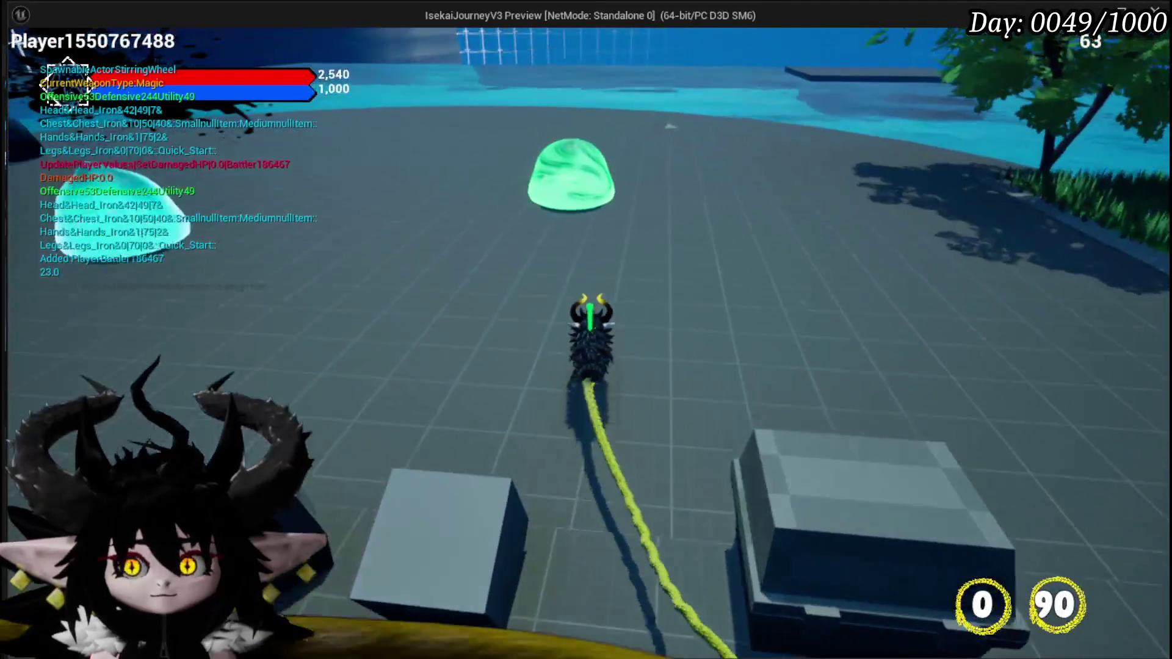
key(1)
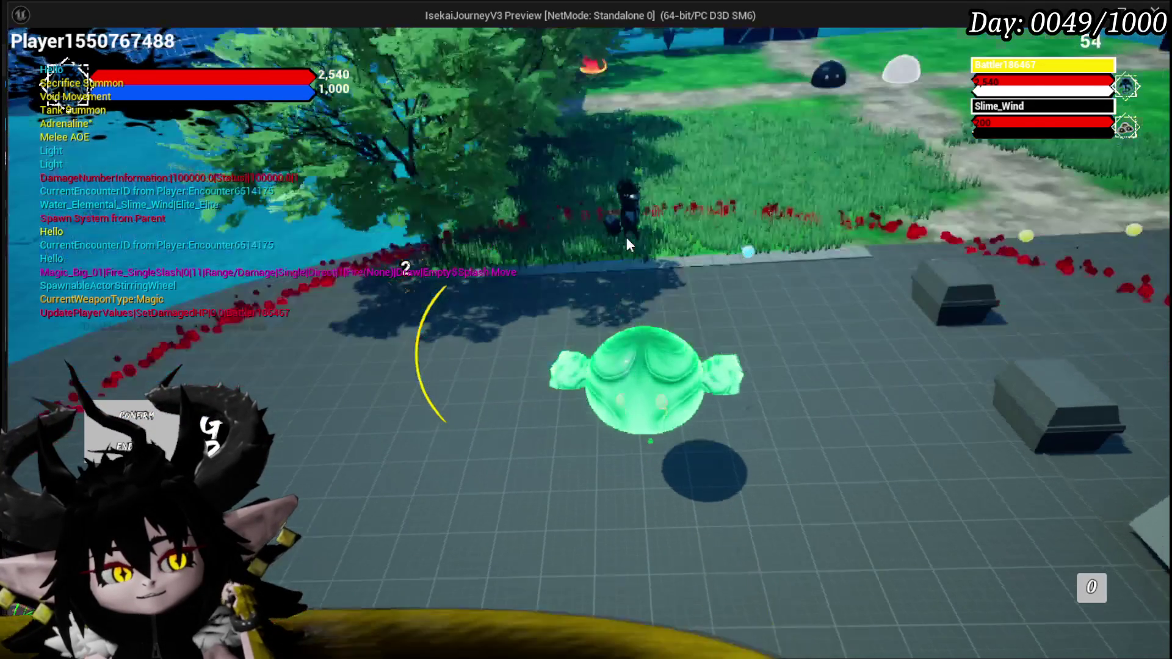
key(Escape)
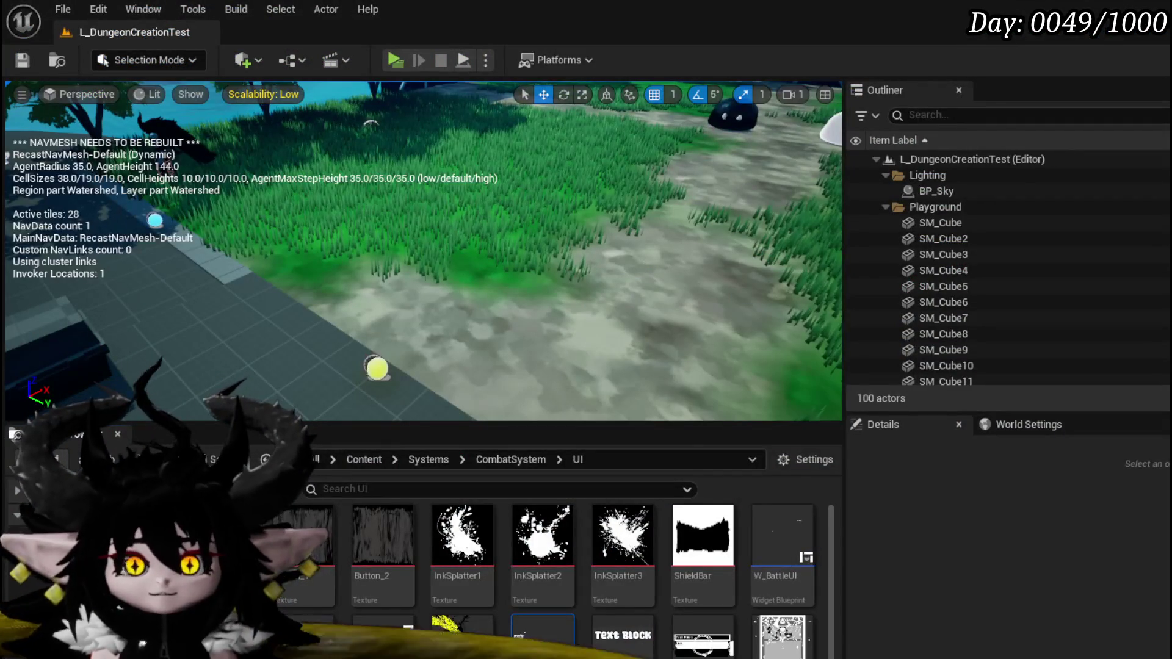
- Save the level, inspect the CameraHolder, CameraBoom and FollowCamera components, then open WP_ActionSelection
click(32, 56)
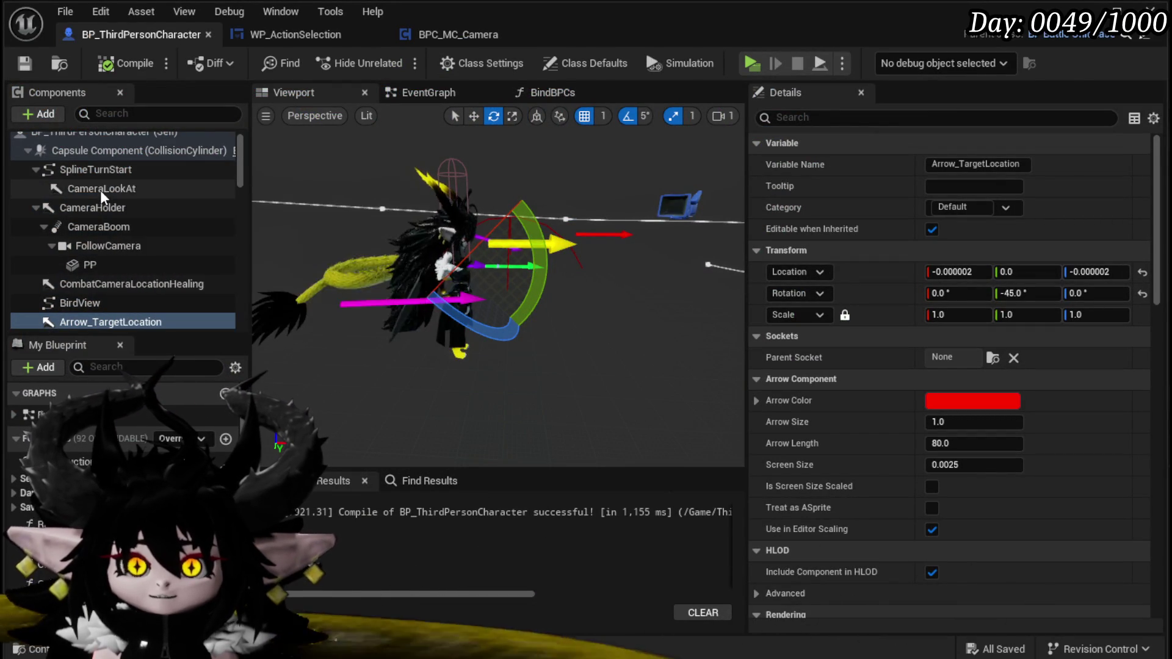
click(102, 208)
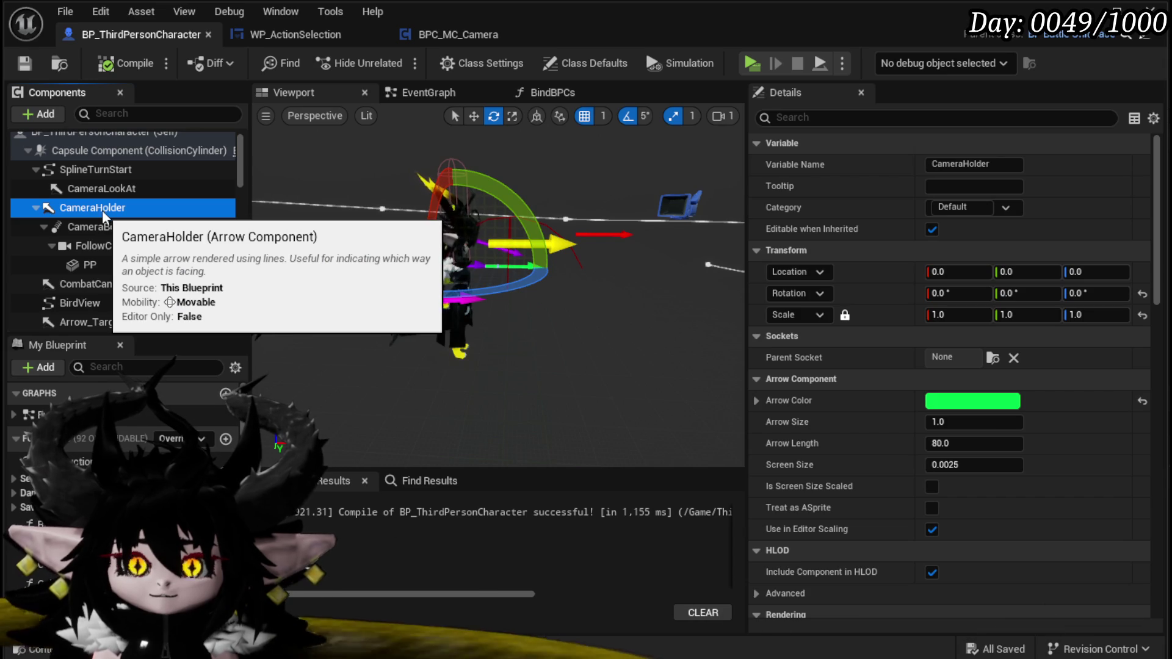
click(97, 227)
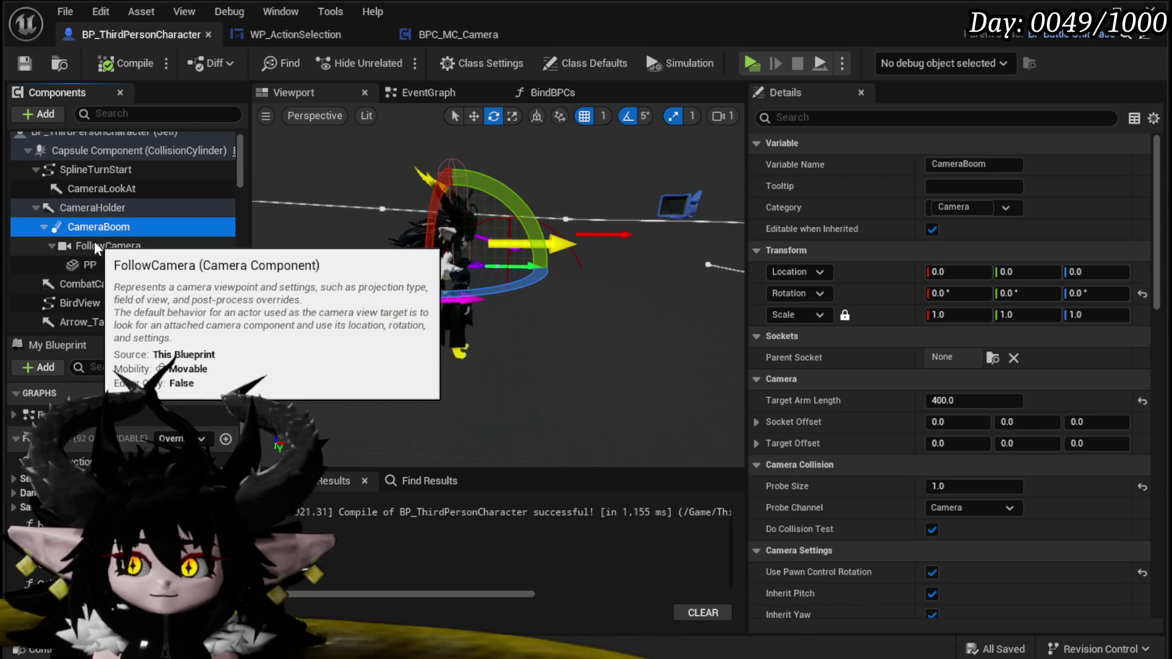
click(95, 246)
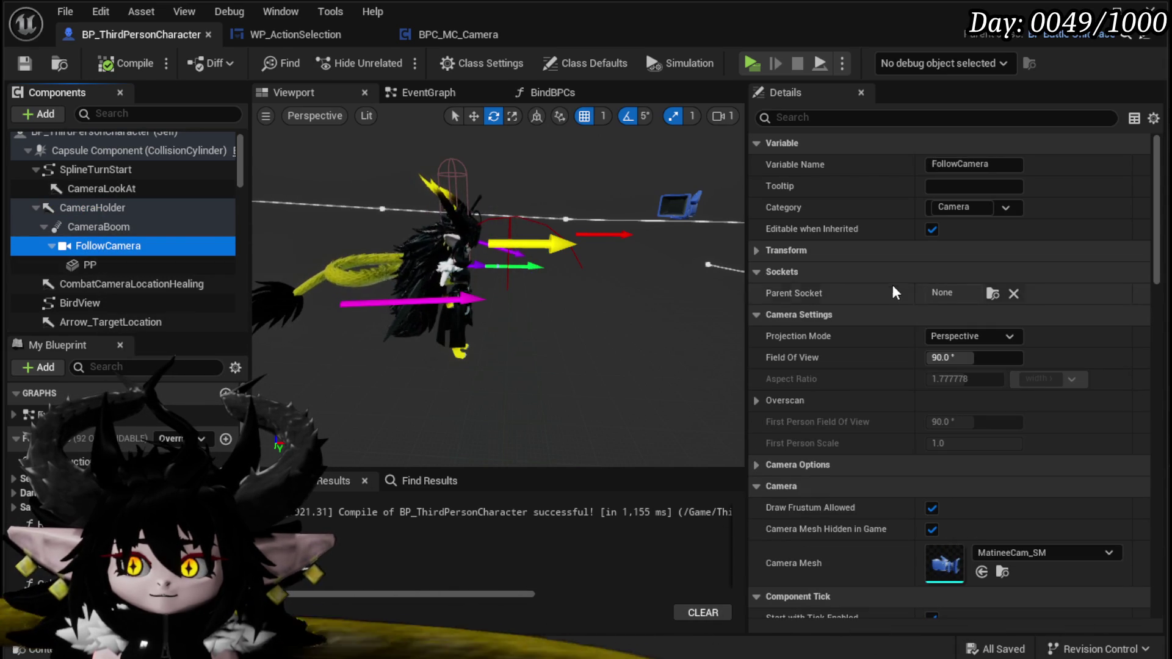
scroll(888, 276, down, 15)
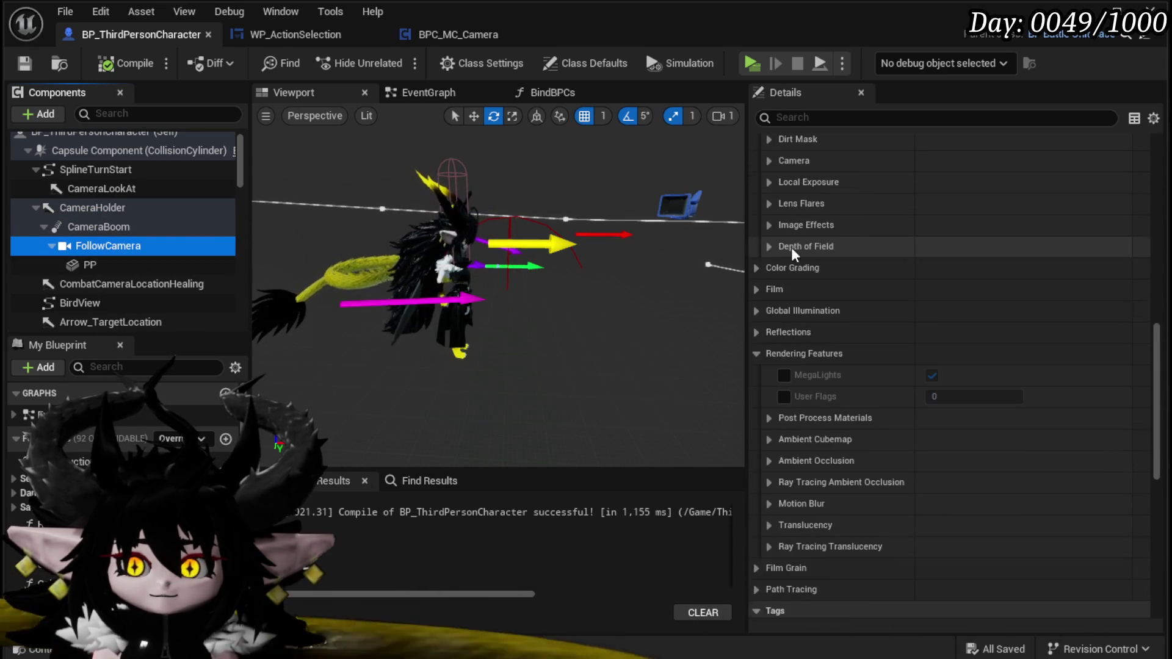
click(19, 67)
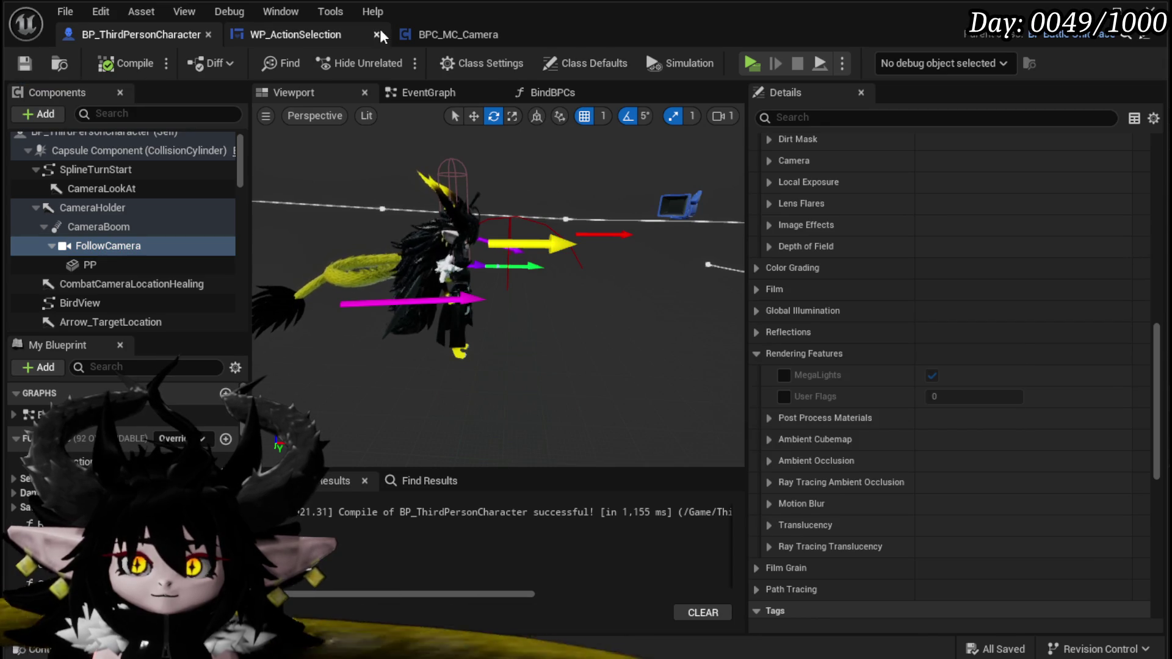
click(303, 34)
- Open CameraOffSetLocation in BPC_MC_Camera and add a Break Rotator on the world rotation
drag(744, 242, 856, 255)
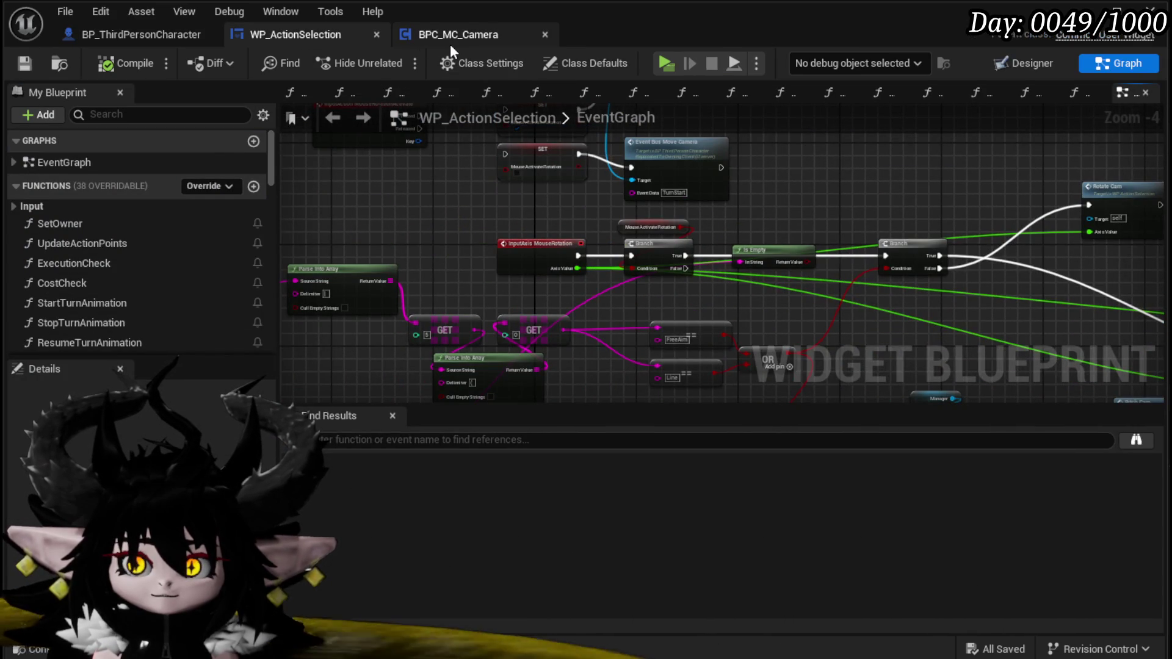
click(449, 43)
double_click(684, 209)
mouse_move(568, 299)
mouse_down()
mouse_move(413, 303)
mouse_move(349, 349)
mouse_move(333, 335)
mouse_up()
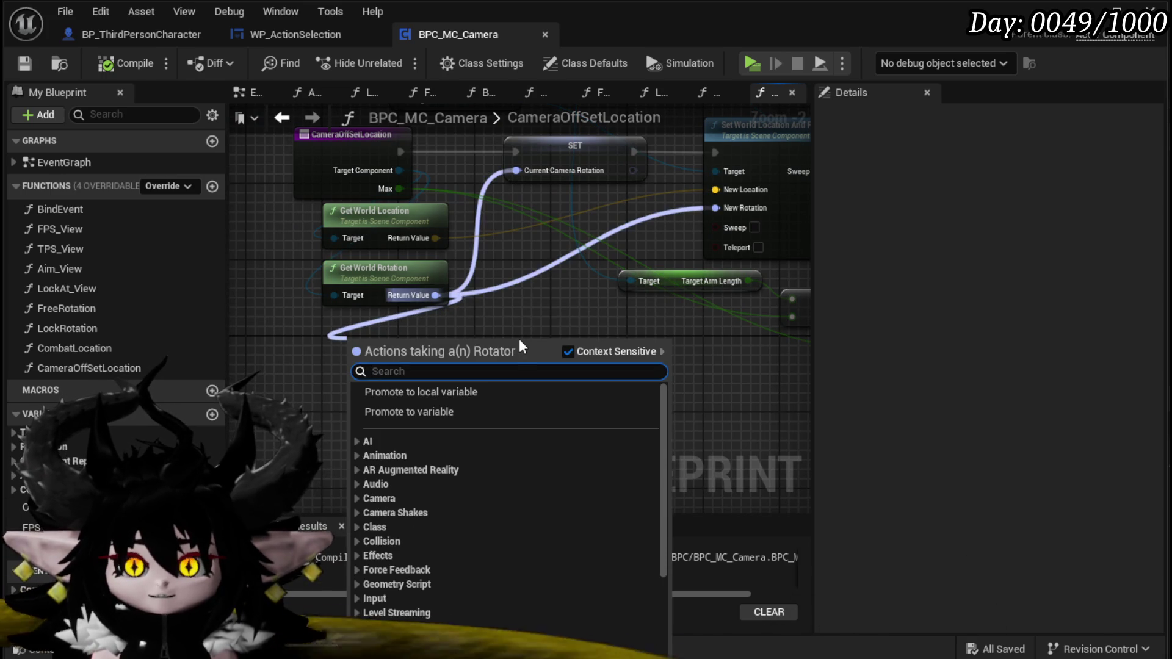
text(brea)
click(406, 439)
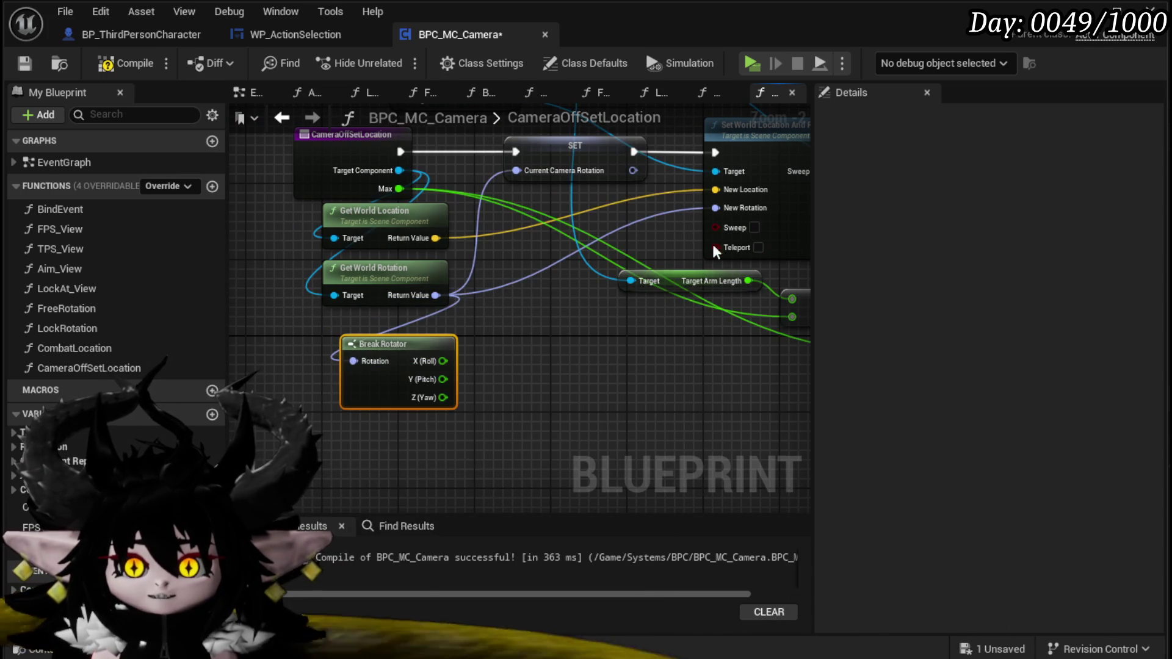
- Feed New Rotation from a Make Rotator using Pitch and Yaw with Roll 0, then compile and save
drag(715, 208, 655, 355)
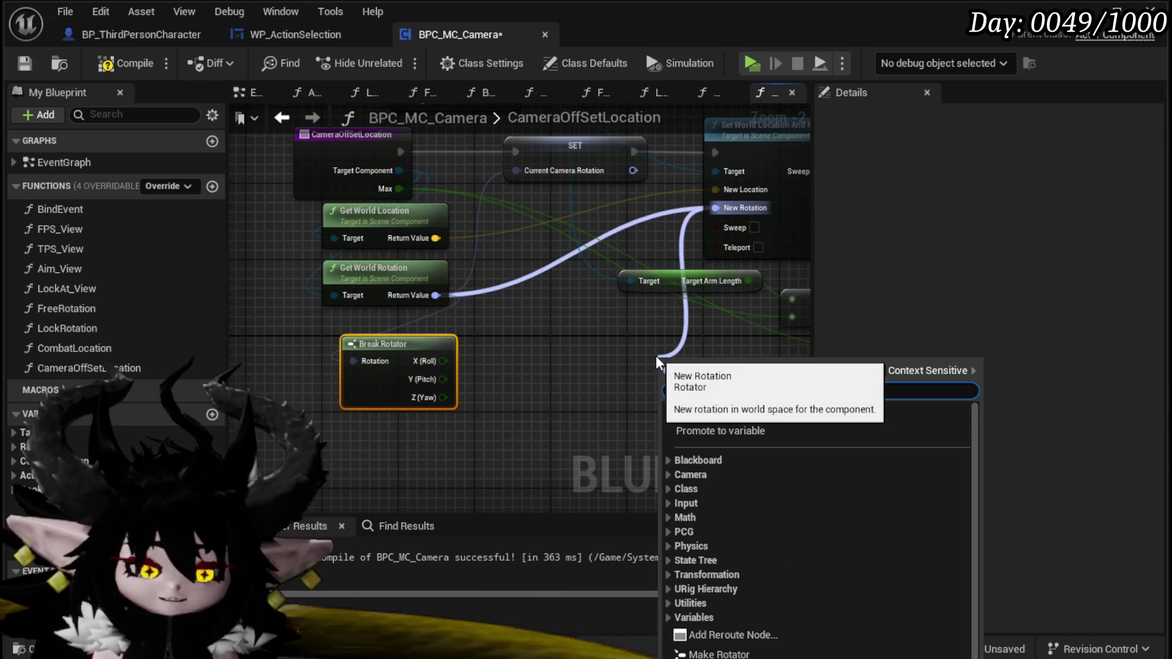
text(make)
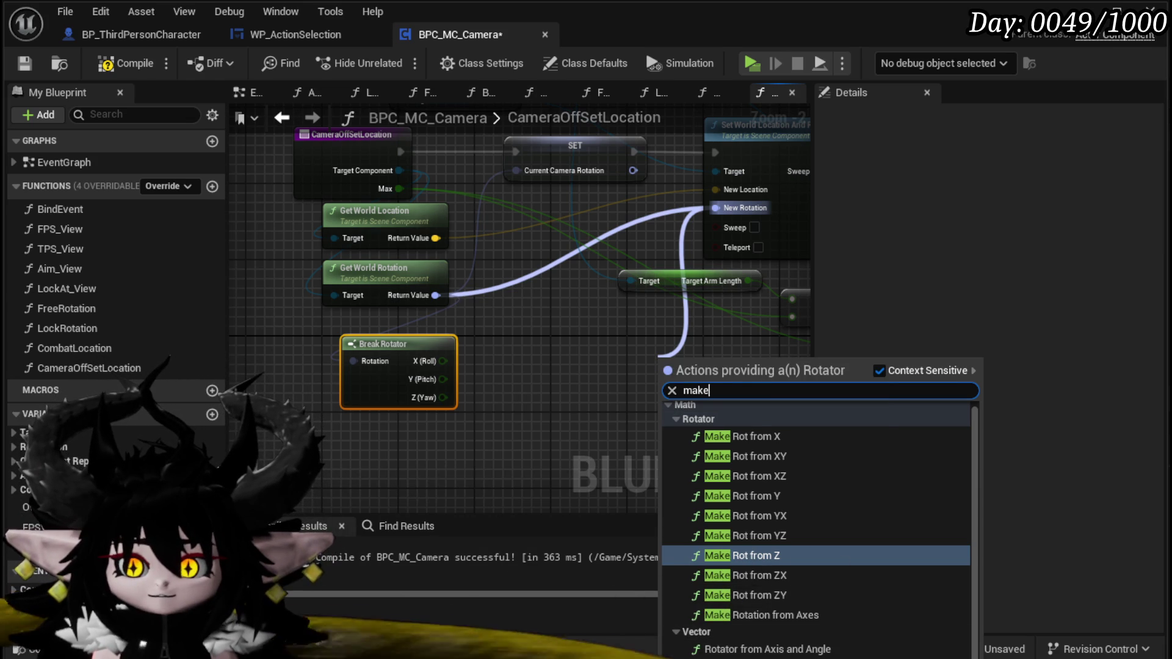
key(Return)
drag(441, 379, 630, 383)
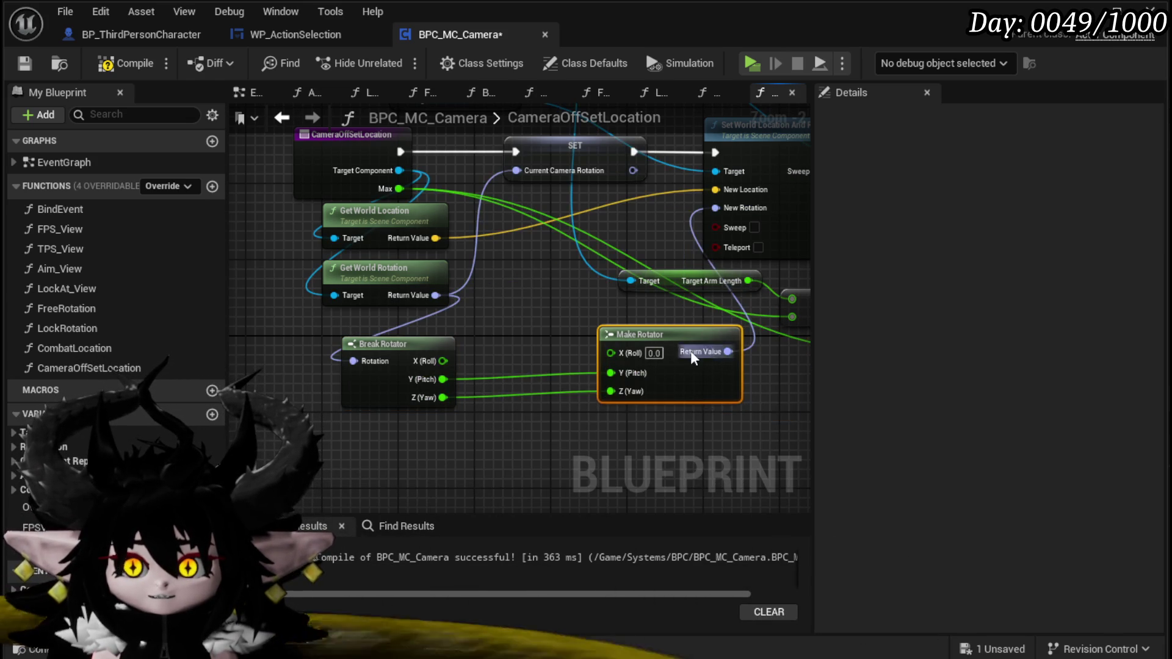
click(105, 64)
click(31, 64)
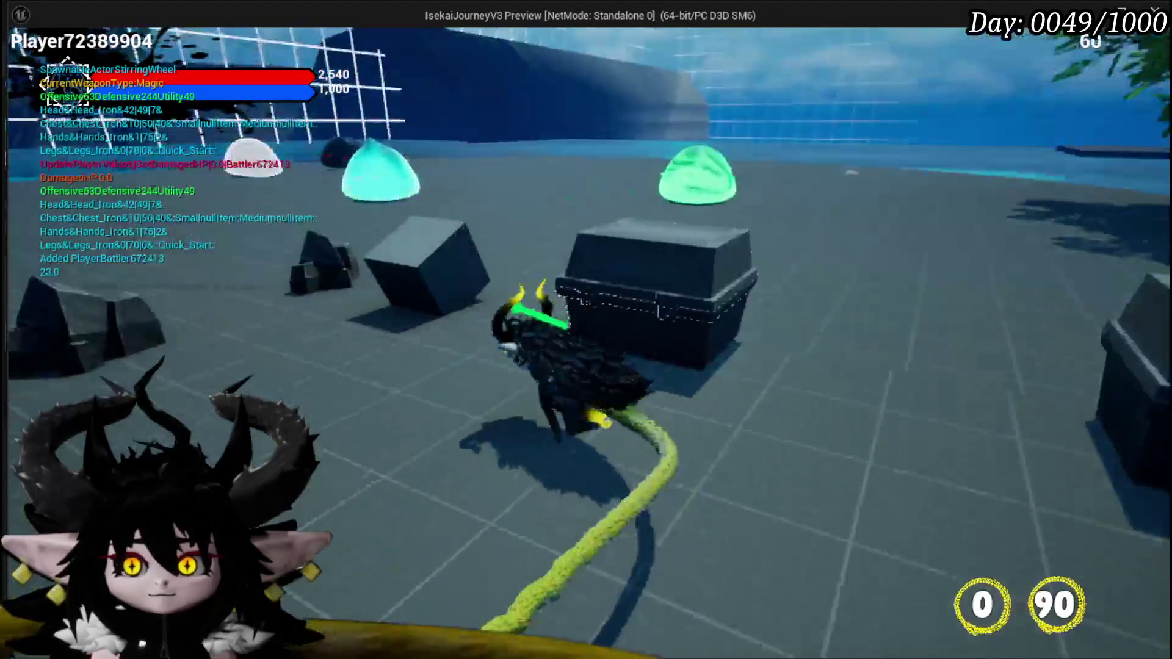
- Attack the green slime with a fire slash, close the preview and save all changes
key(1)
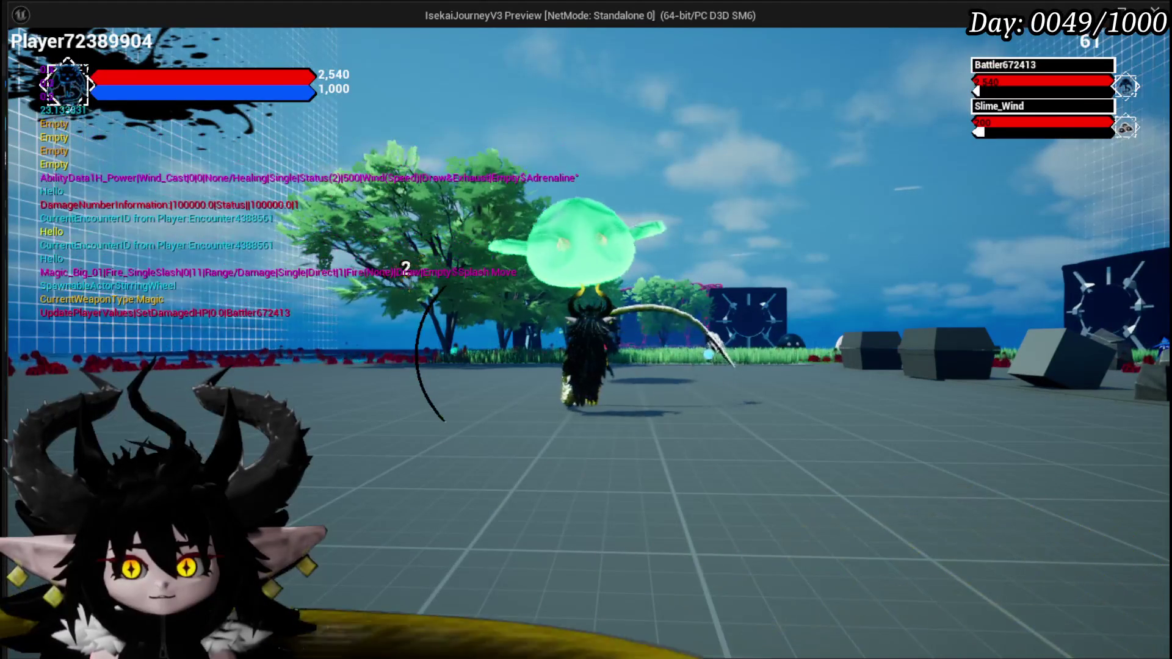
key(Escape)
click(22, 61)
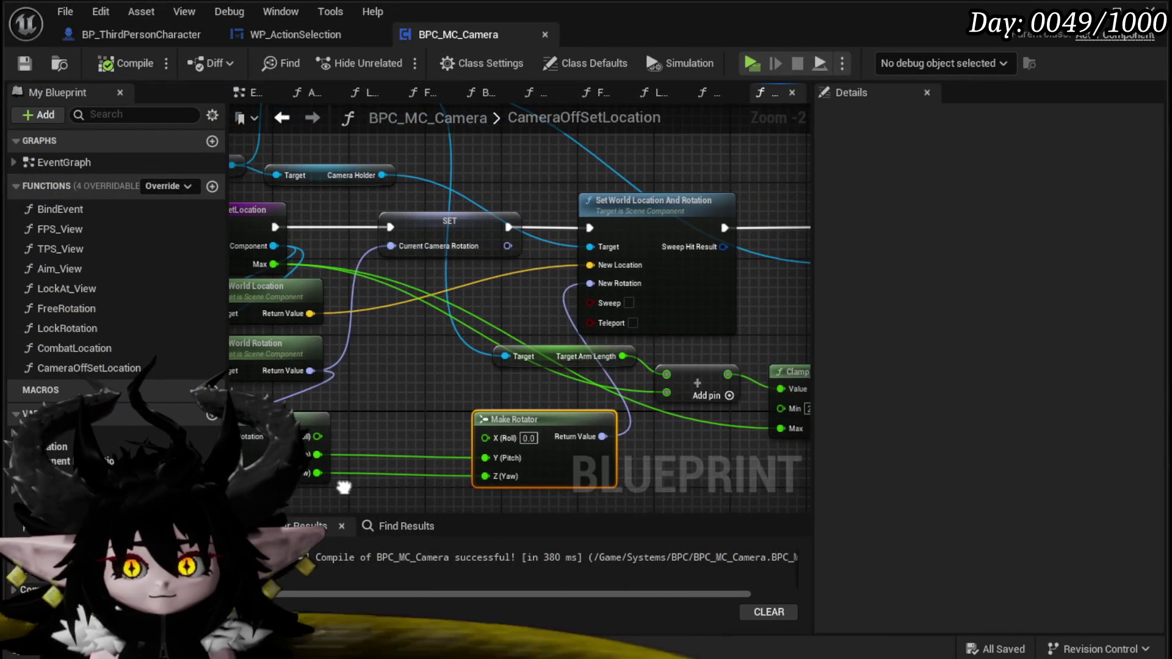
- Zoom out to frame the BPC_MC_Camera node cluster and add a new empty function
scroll(365, 426, down, 2)
scroll(365, 433, down, 1)
mouse_move(274, 387)
mouse_down()
mouse_move(497, 366)
mouse_move(457, 387)
mouse_move(476, 400)
mouse_up()
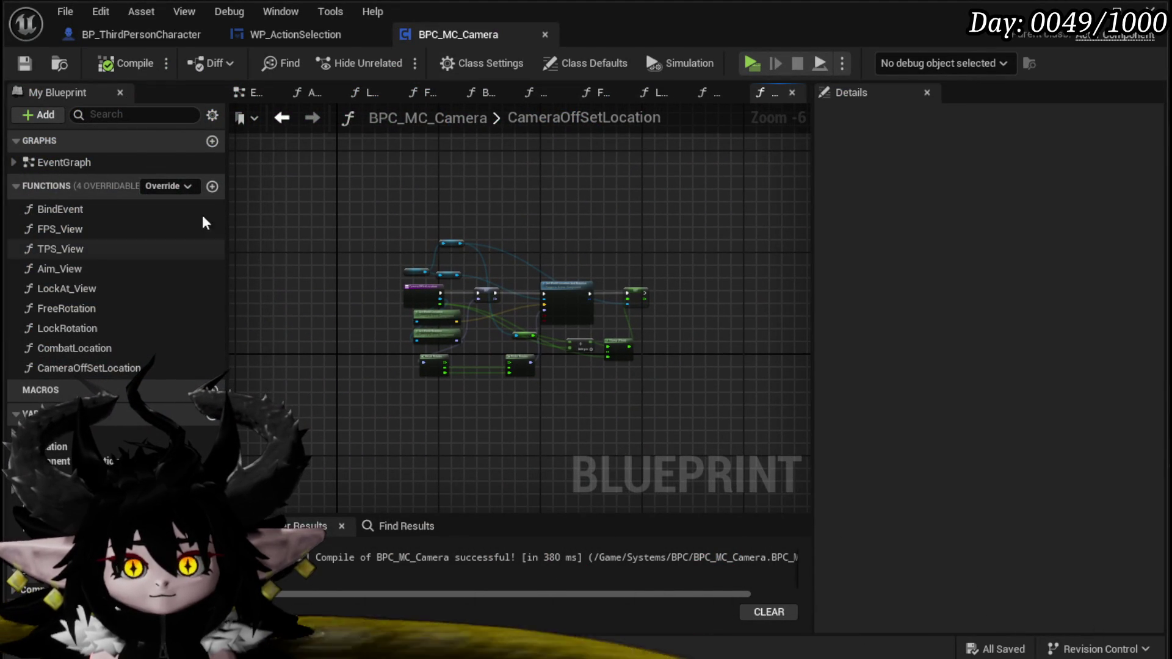
click(212, 186)
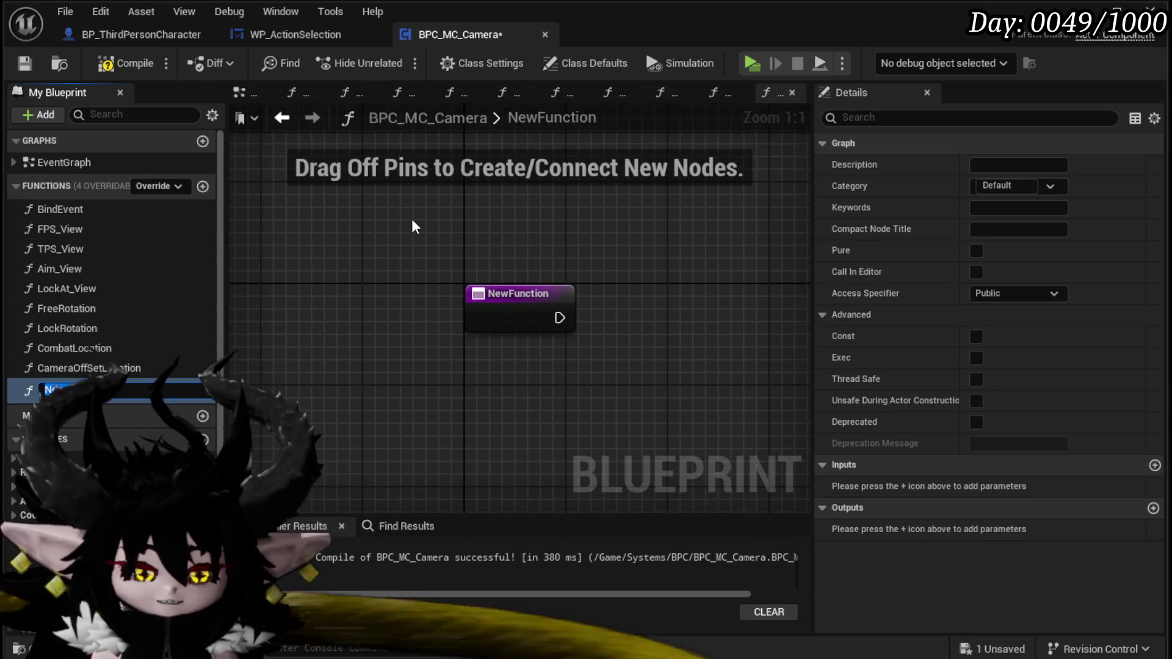
- Name the new function MoveCameraSequence, compile, and add a second function named MoveCameraTick
text(Sl)
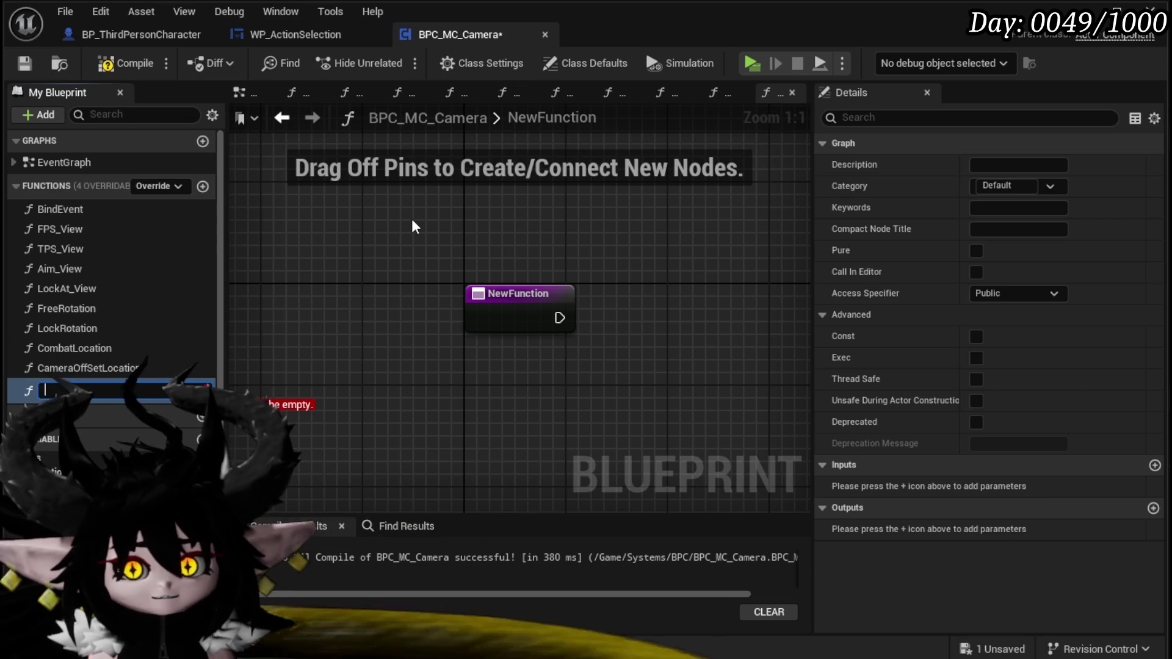
text(meraSc le)
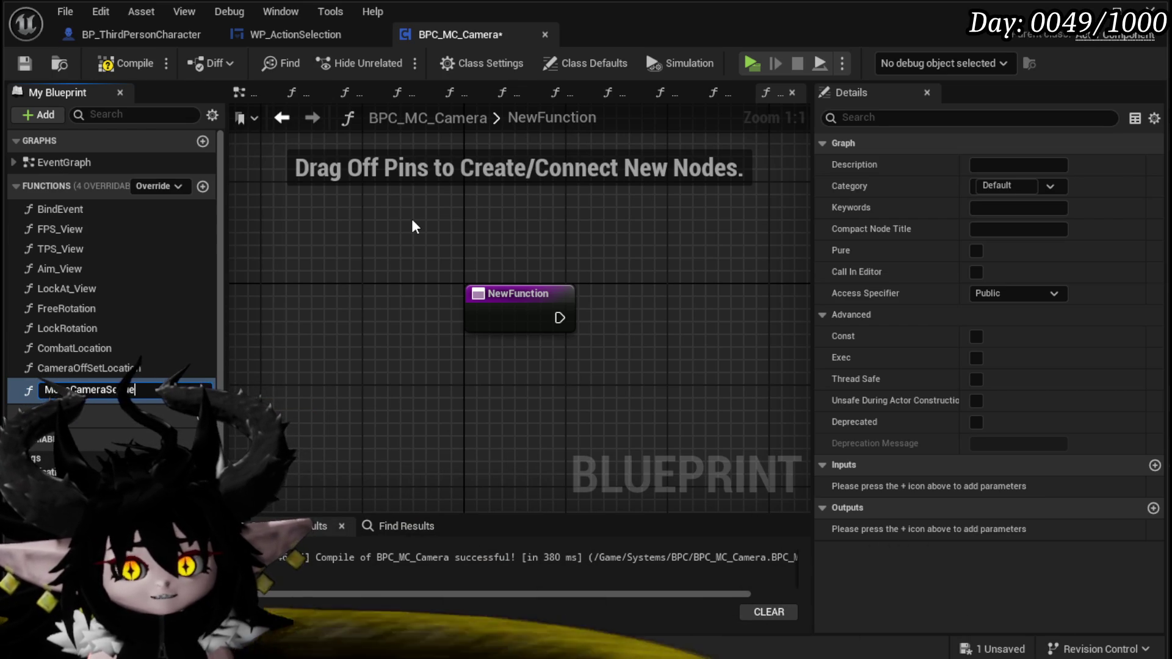
text(nce)
key(Return)
click(117, 61)
drag(527, 255, 337, 211)
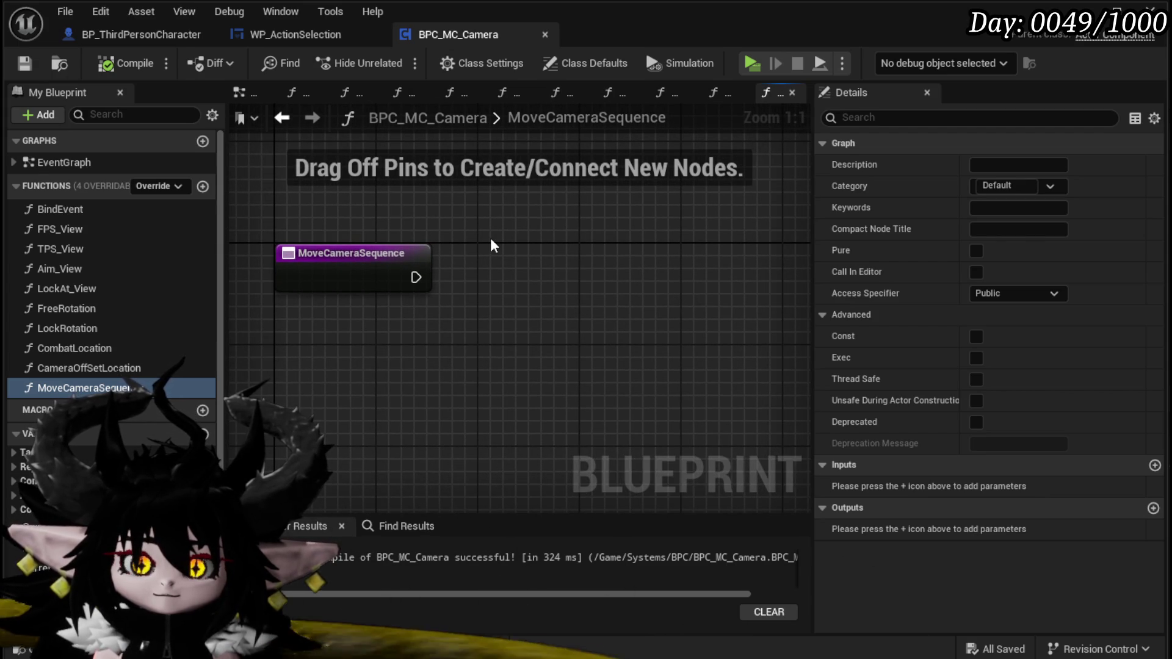
click(202, 186)
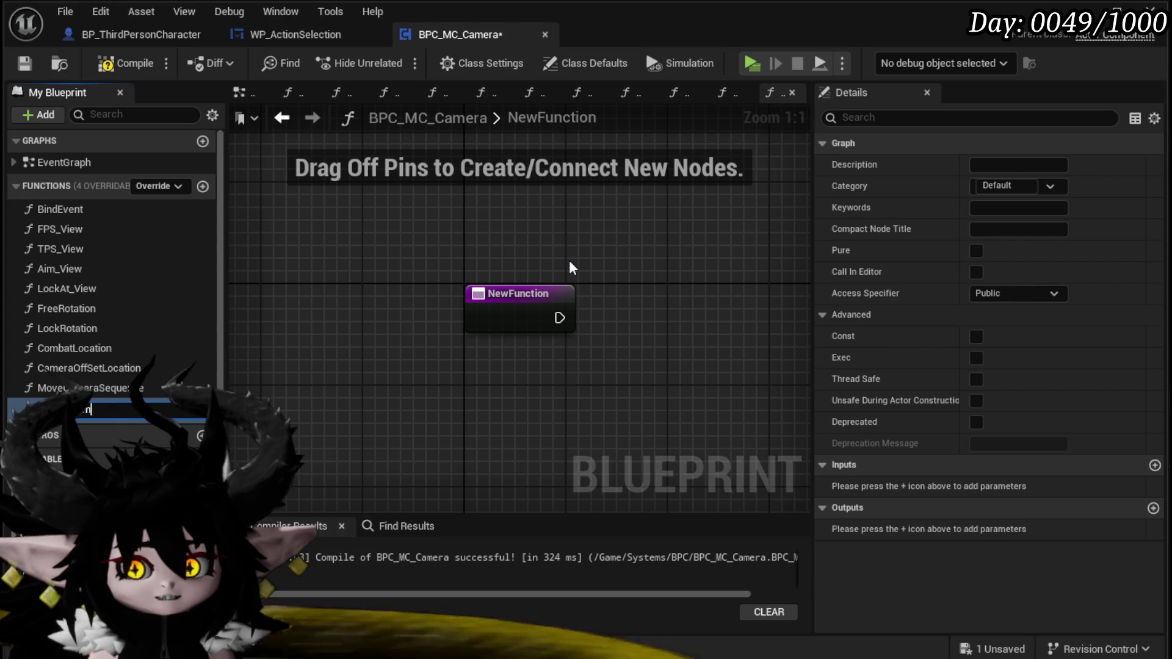
text(ick)
key(Return)
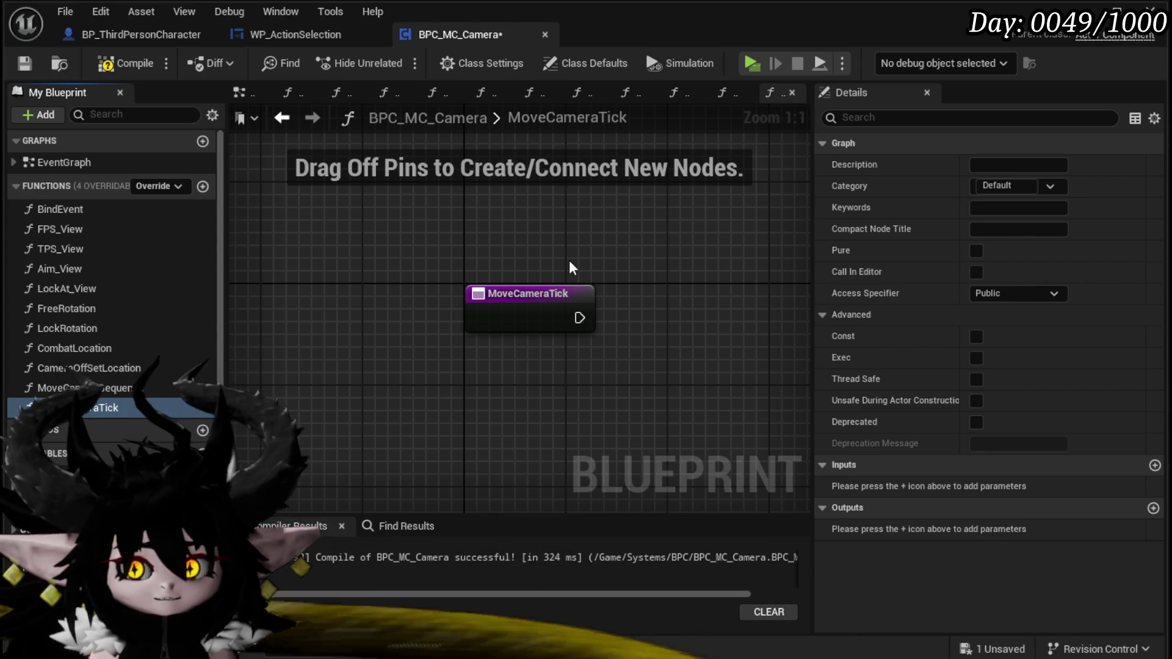
- In MoveCameraSequence, add a looping 0.01 s Set Timer by Function Name calling MoveCameraTick
double_click(79, 388)
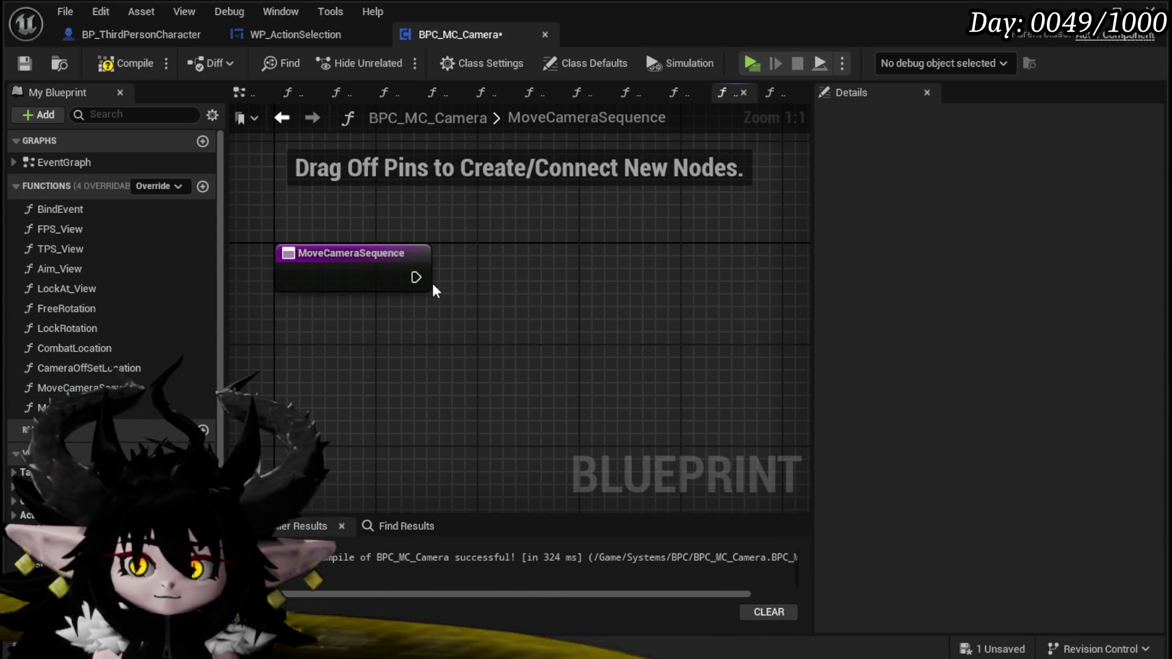
drag(522, 282, 522, 283)
text(Set Fun)
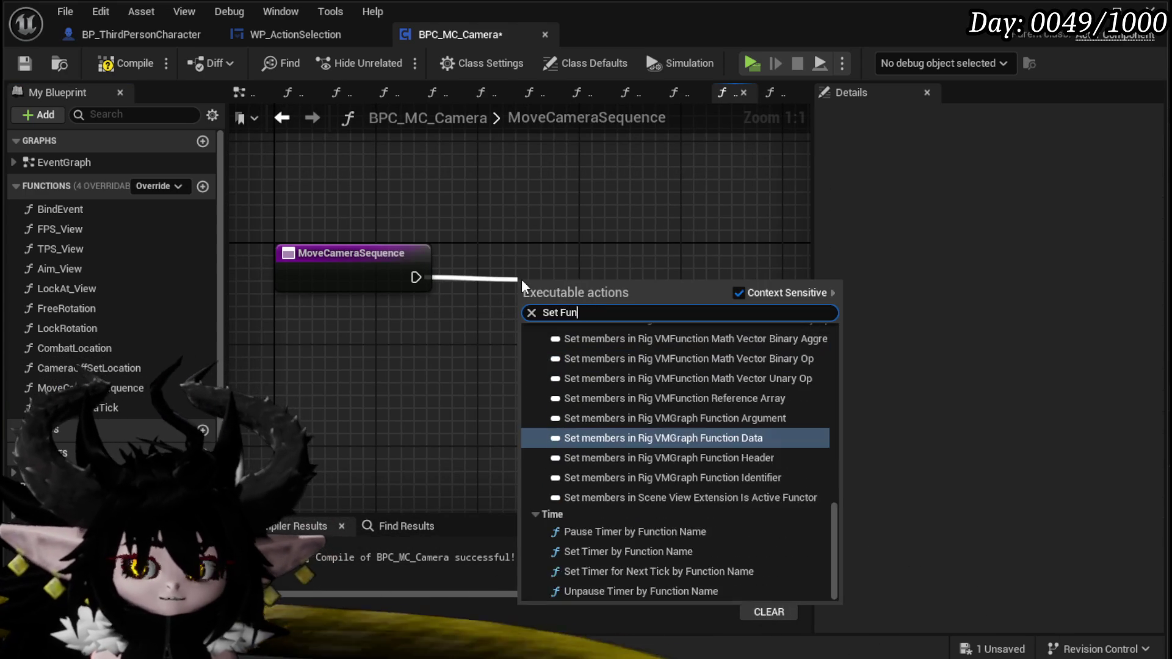
text(ction)
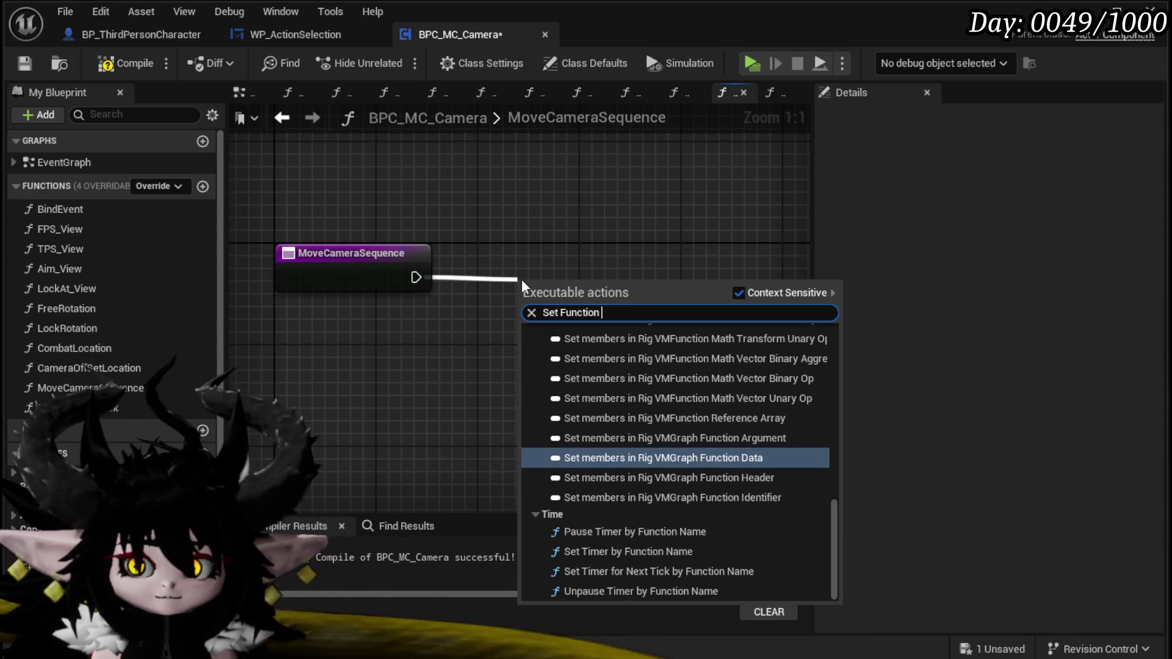
text( by n)
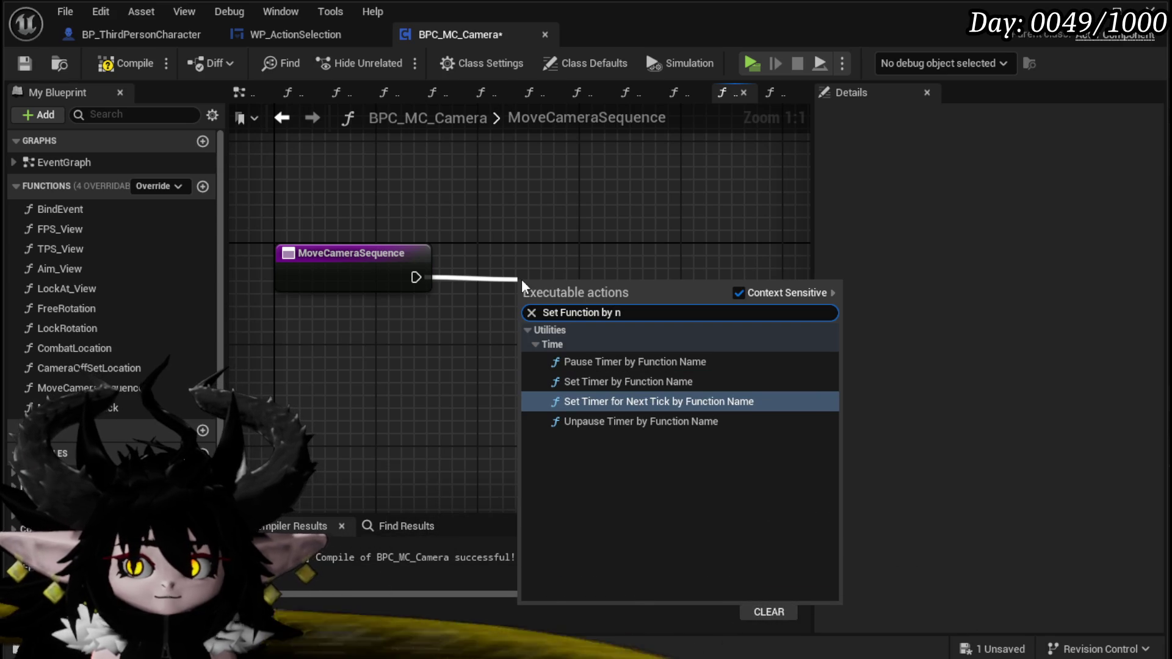
click(616, 381)
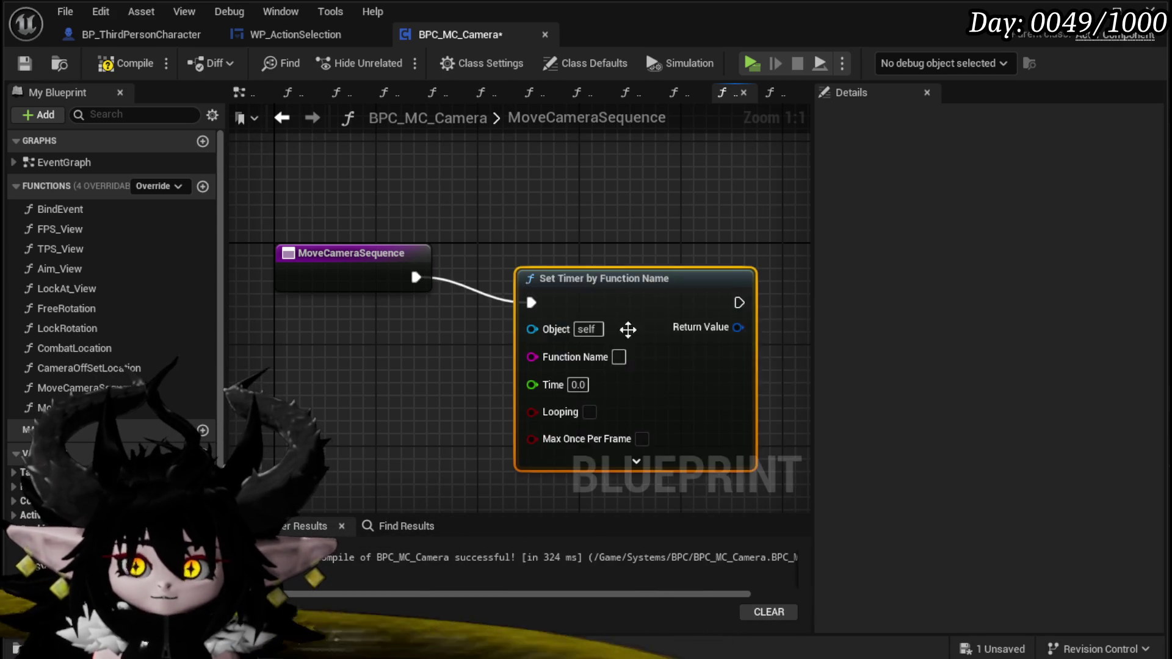
drag(592, 261, 580, 274)
text(Move)
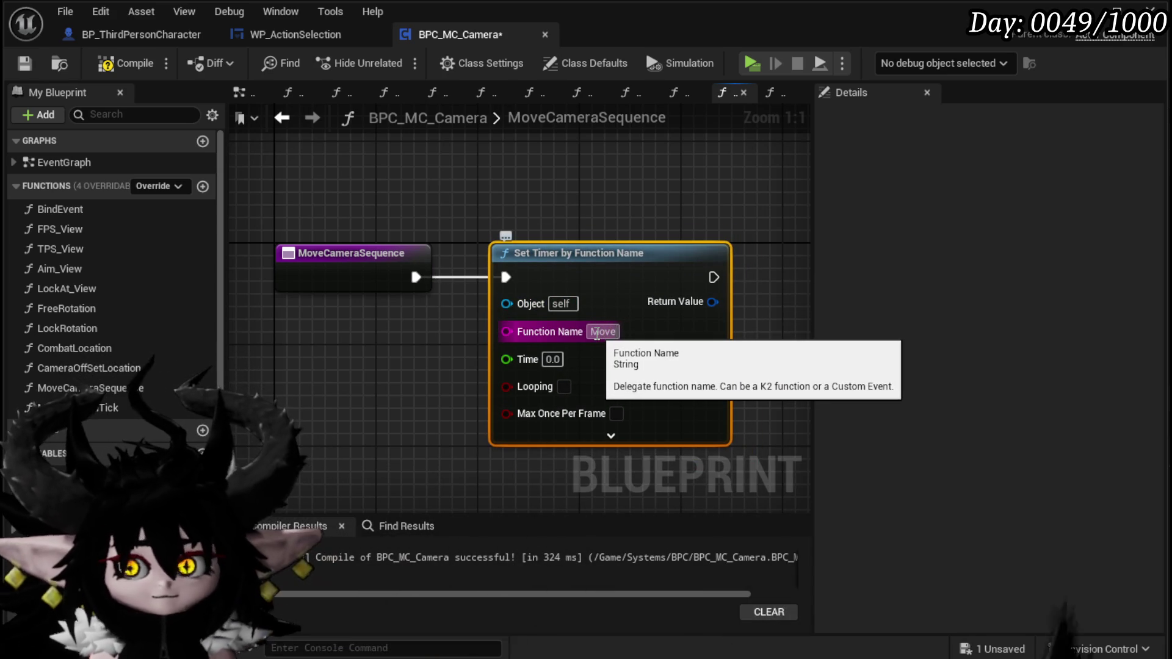
text(CameraTick)
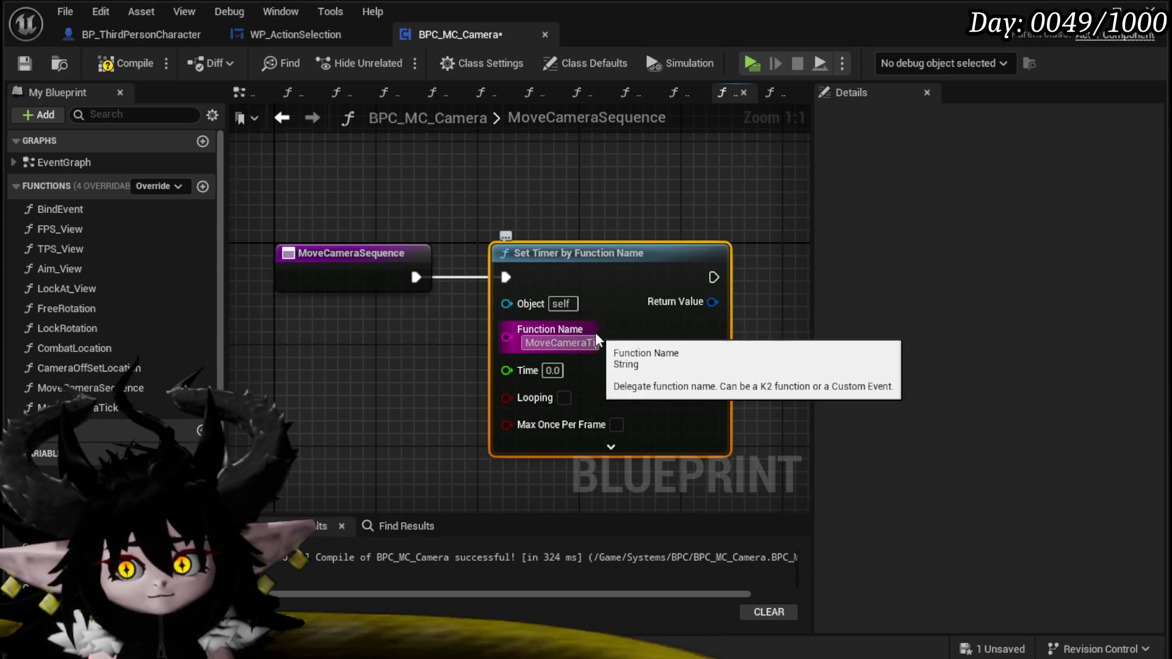
click(552, 370)
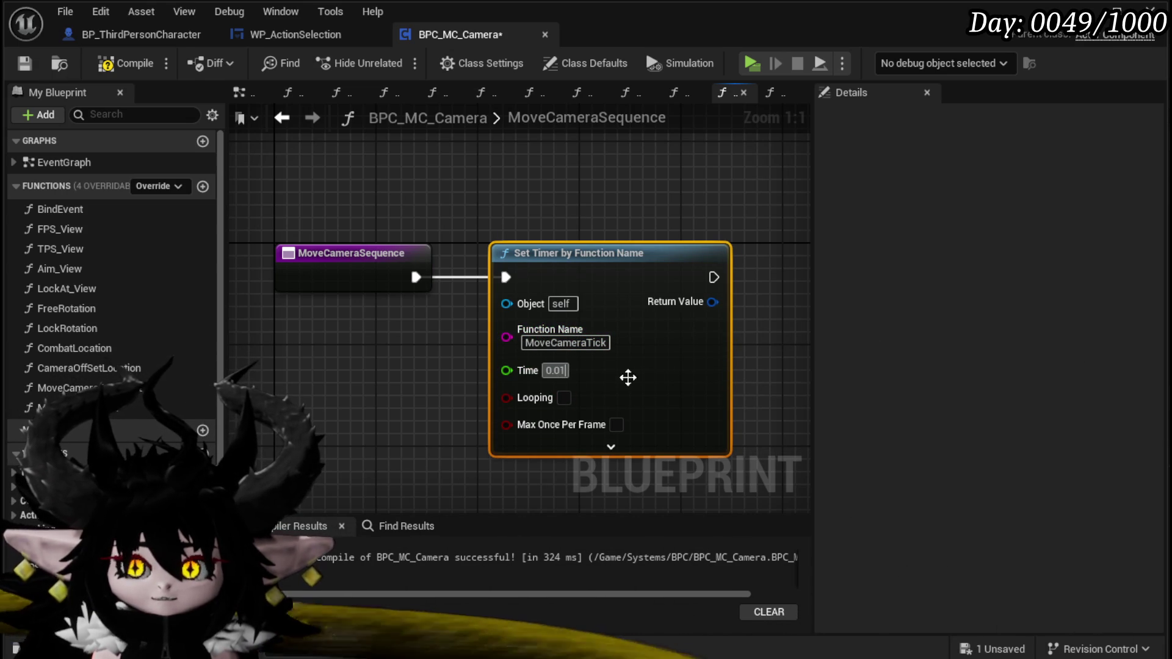
click(564, 398)
- Promote the timer's Return Value to a CameraMovementHandler variable and align the SET node
drag(738, 360, 641, 370)
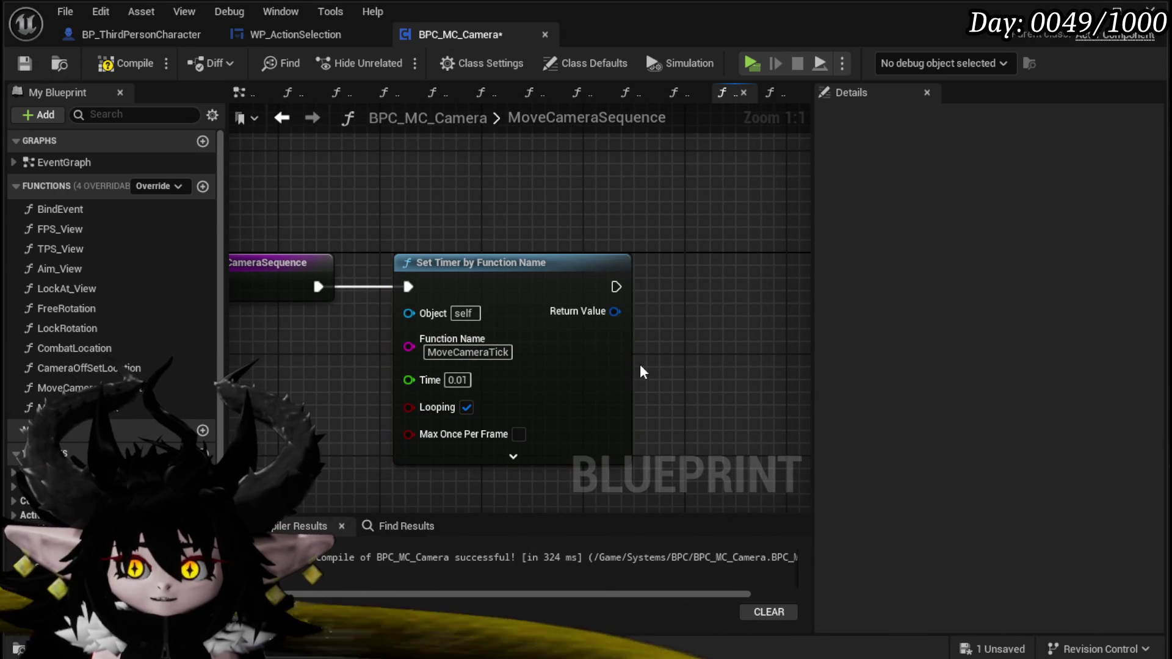
right_click(610, 311)
click(671, 362)
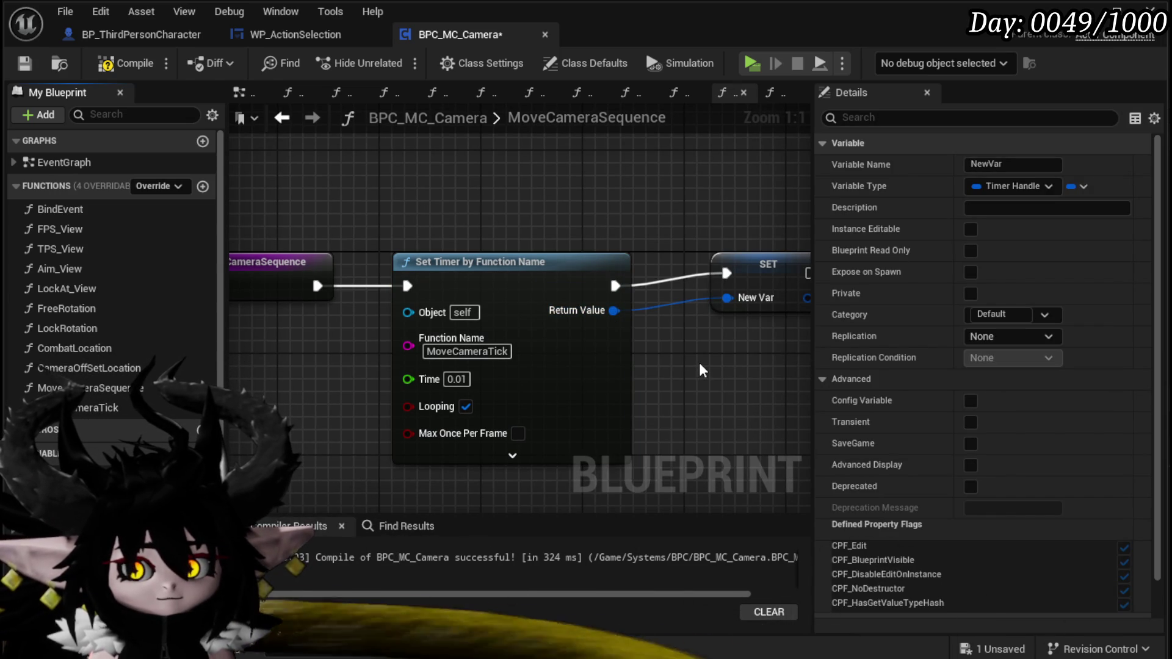
key(Return)
drag(720, 274, 721, 287)
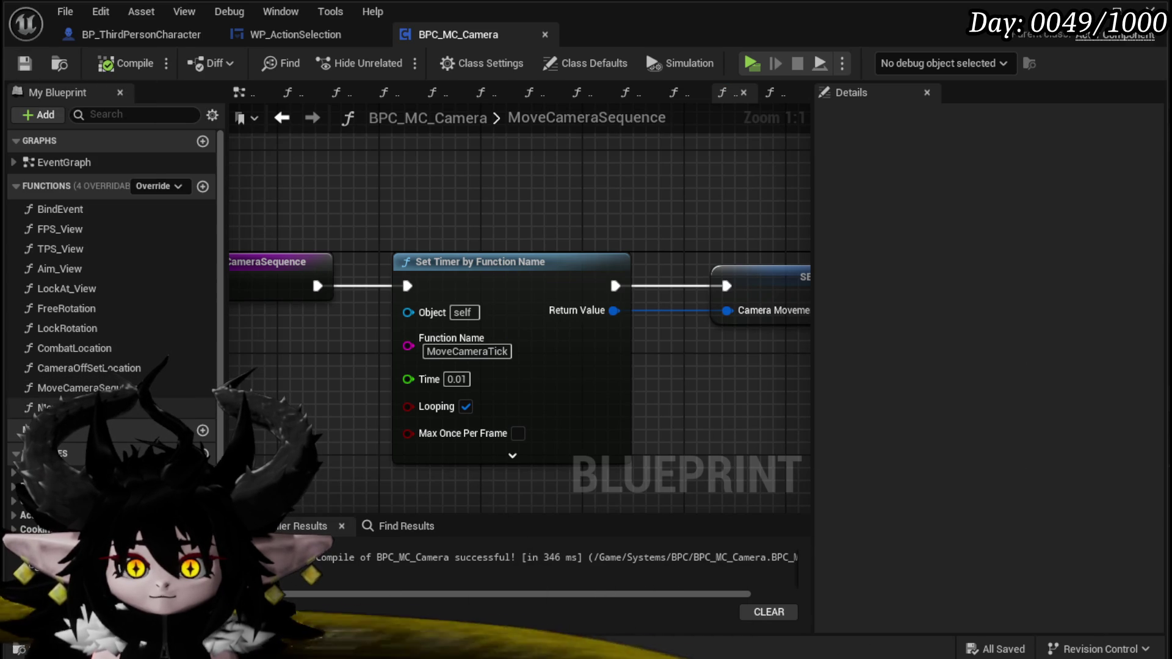
double_click(89, 347)
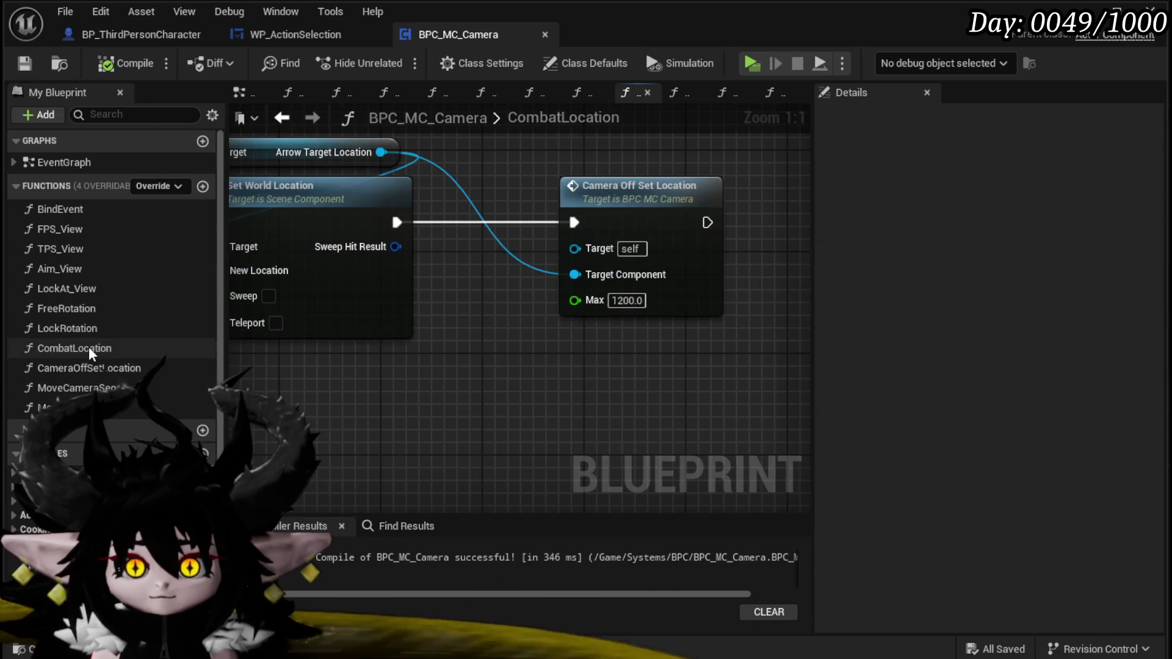
- Look over the LockRotation and CombatLocation graphs, then open CameraOffSetLocation from its call
click(94, 330)
double_click(94, 330)
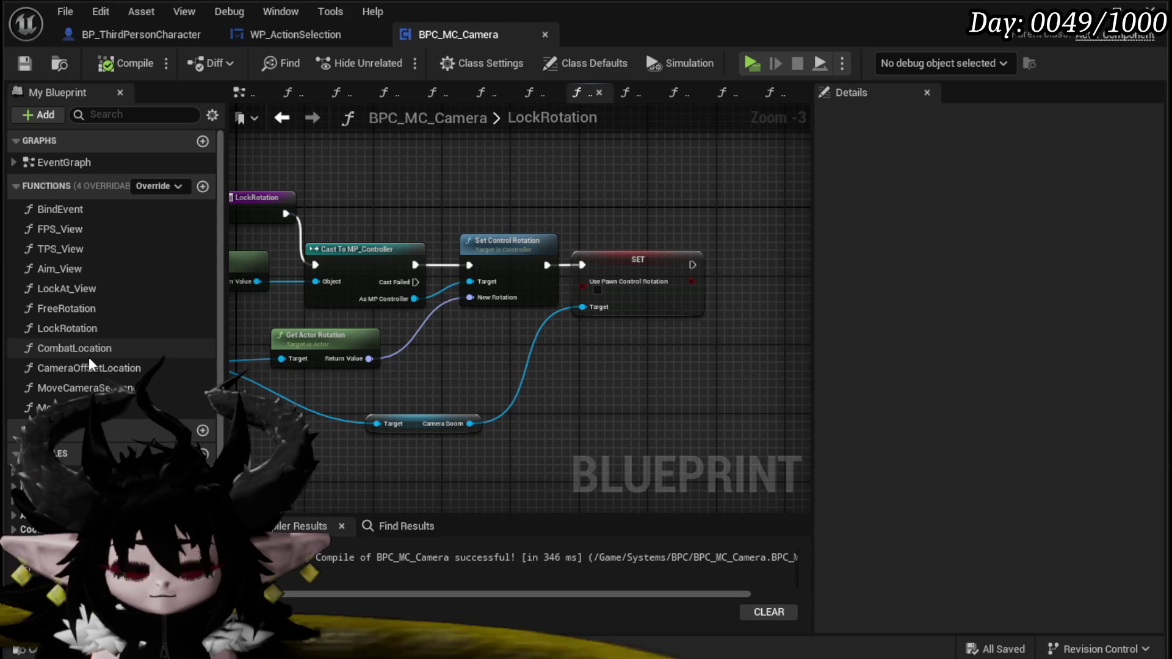
double_click(89, 348)
scroll(471, 371, down, 2)
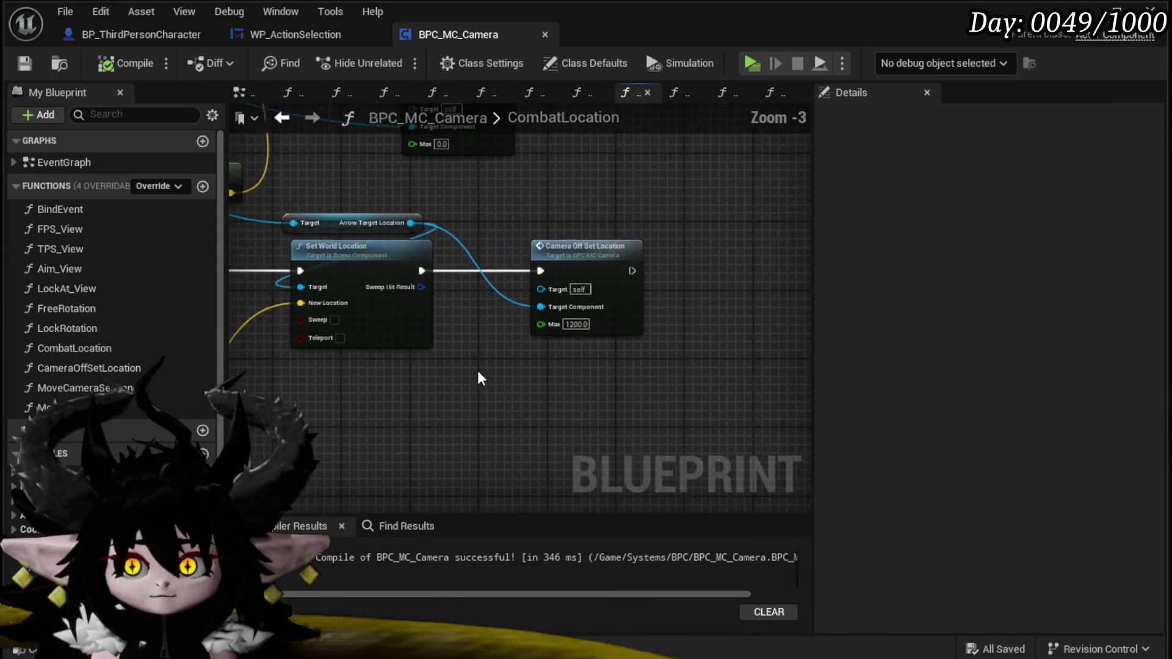
mouse_move(533, 393)
mouse_down()
mouse_move(746, 393)
mouse_move(549, 478)
mouse_move(539, 470)
mouse_up()
scroll(484, 303, up, 3)
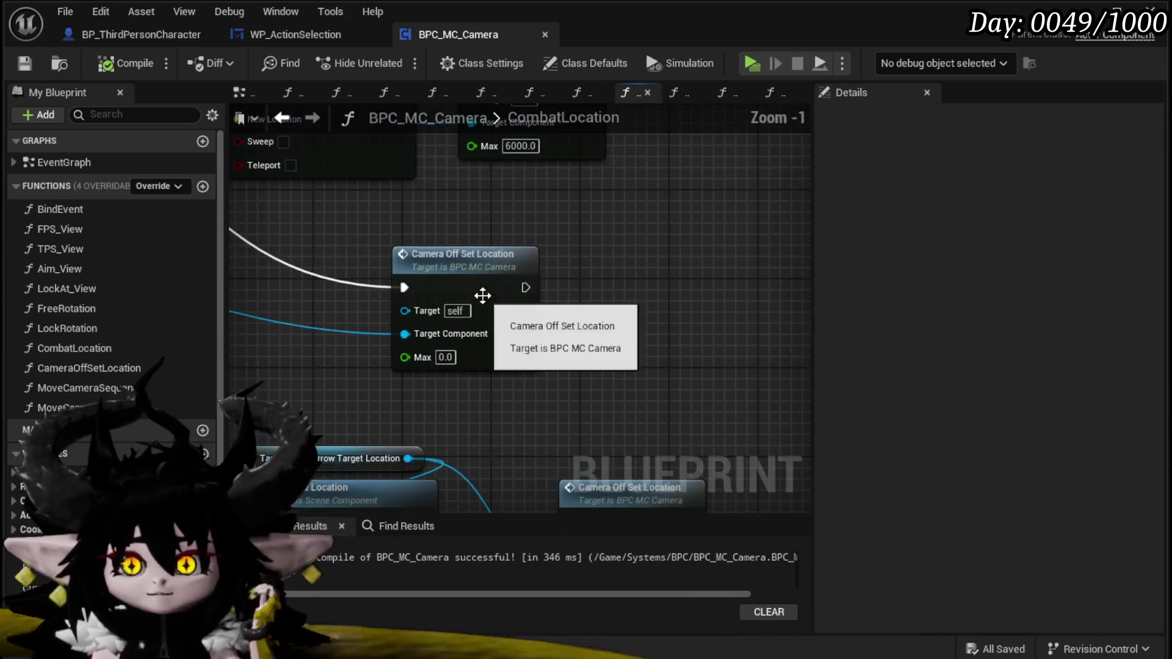
double_click(484, 303)
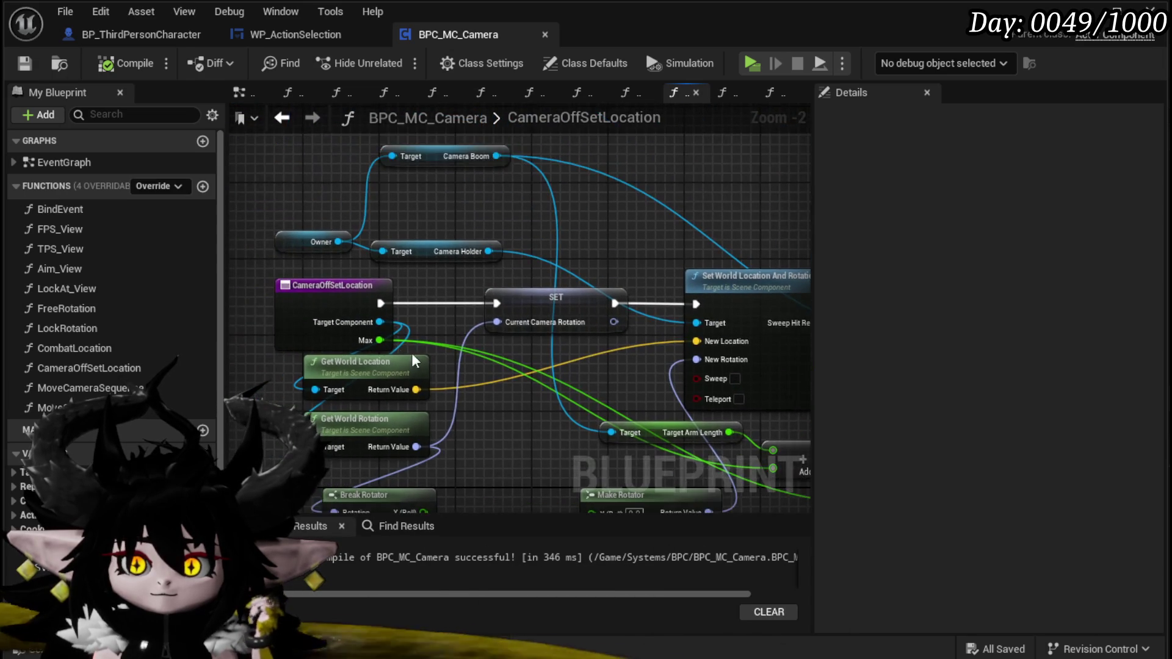
- Rearrange the entry, SET, Get World Location and rotator nodes neatly, then open MoveCameraTick
mouse_move(286, 343)
mouse_down()
mouse_move(629, 318)
mouse_move(428, 313)
mouse_up()
scroll(429, 312, down, 2)
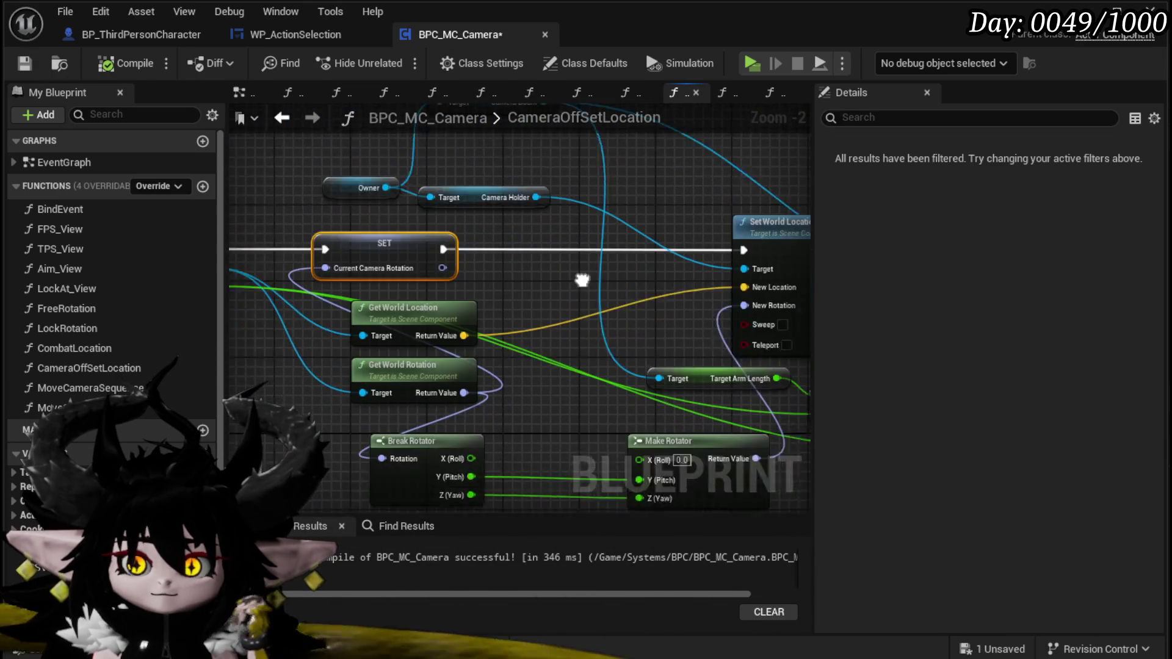
mouse_move(445, 270)
mouse_down()
mouse_move(315, 278)
mouse_move(346, 339)
mouse_move(317, 334)
mouse_up()
drag(418, 346, 297, 315)
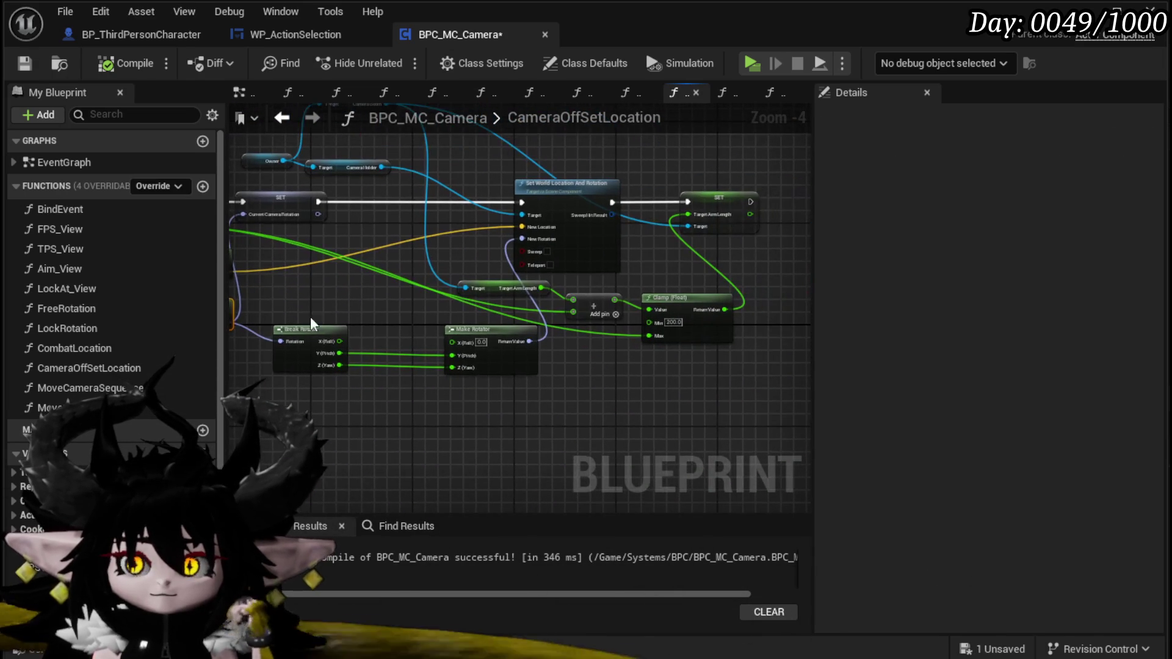
mouse_move(412, 313)
mouse_down()
mouse_move(540, 324)
mouse_move(355, 343)
mouse_move(461, 407)
mouse_up()
drag(390, 351, 296, 433)
drag(463, 369, 516, 369)
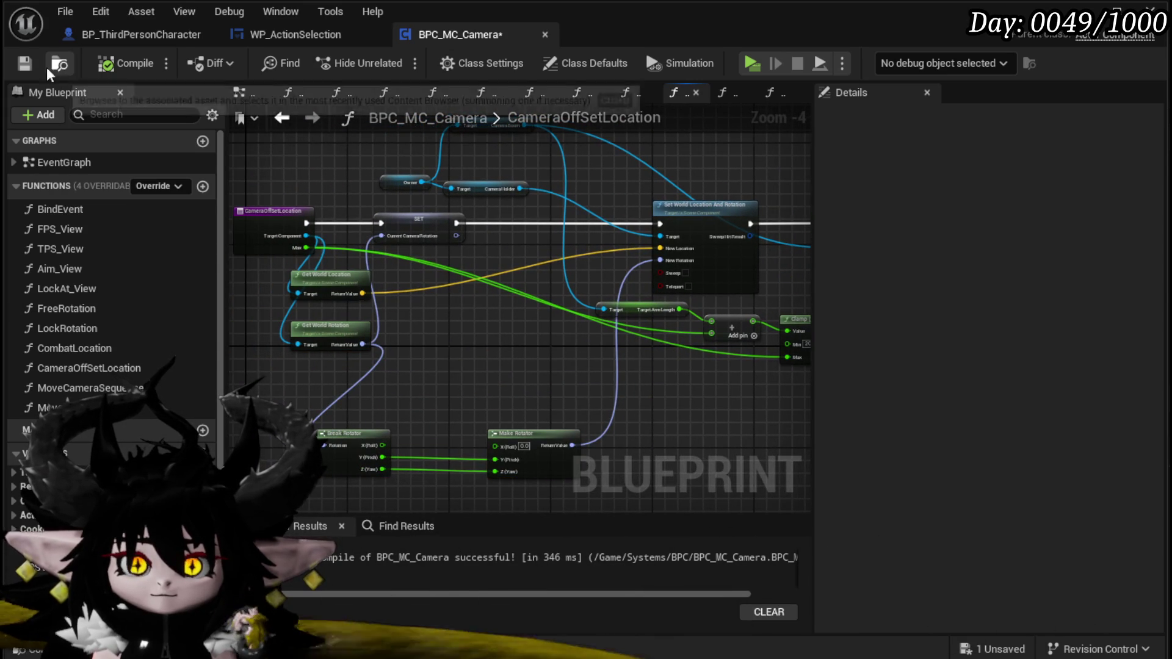
double_click(133, 417)
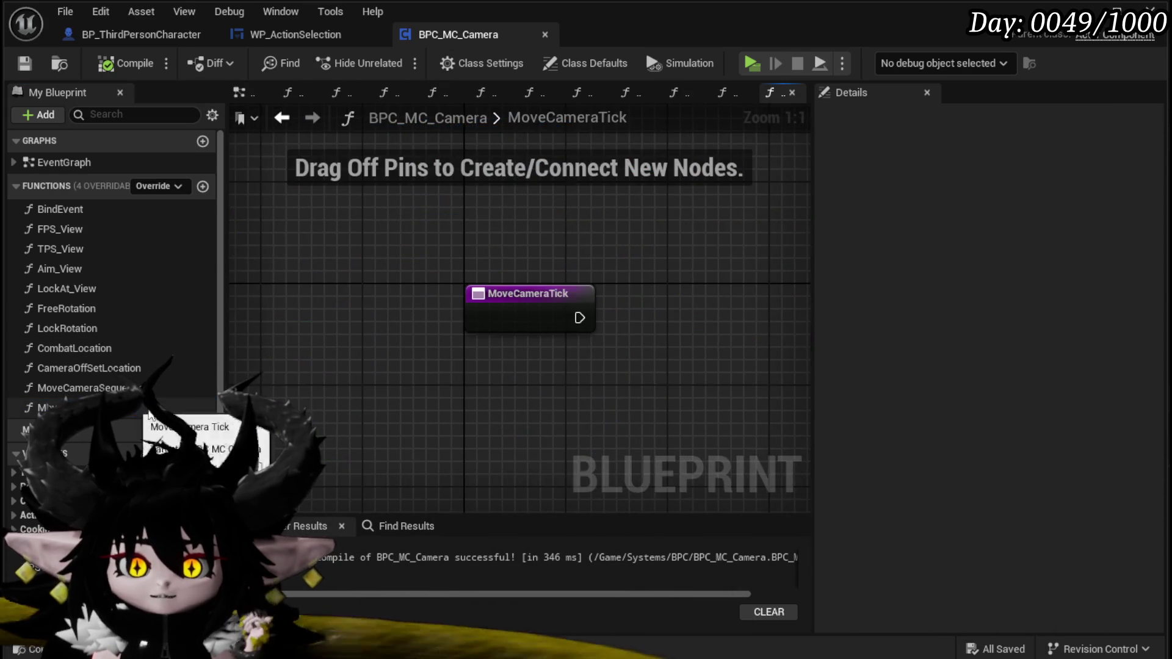
- Add a Lerp (Vector) node and promote its A input to a start camera location variable
right_click(479, 382)
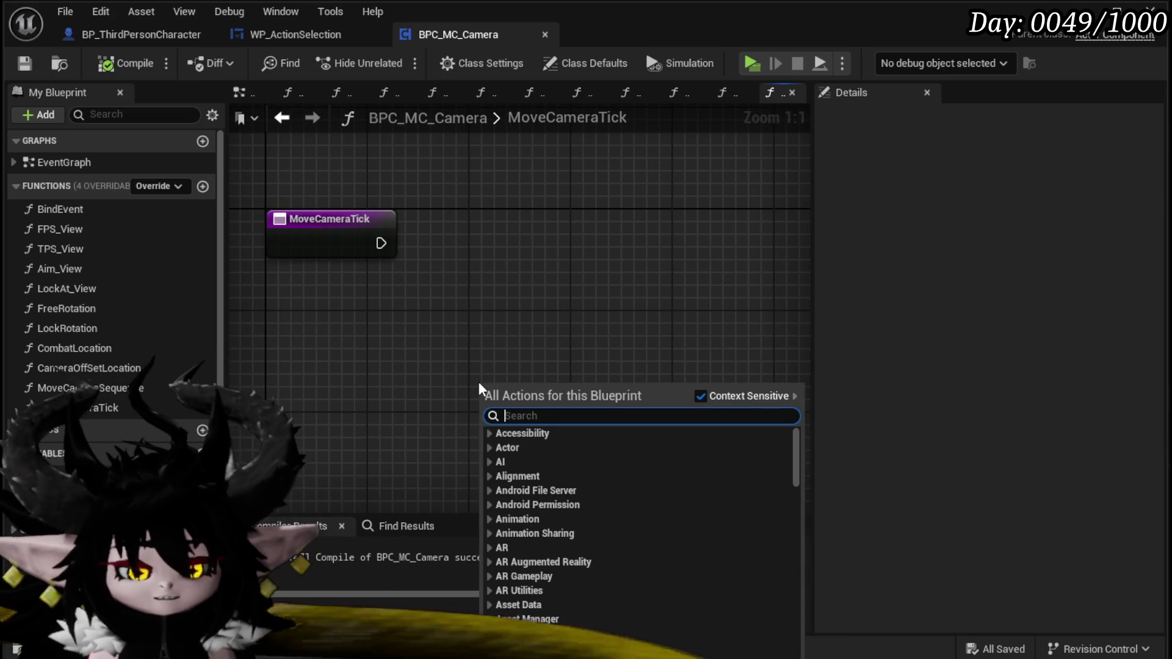
text(Lerp Vecto)
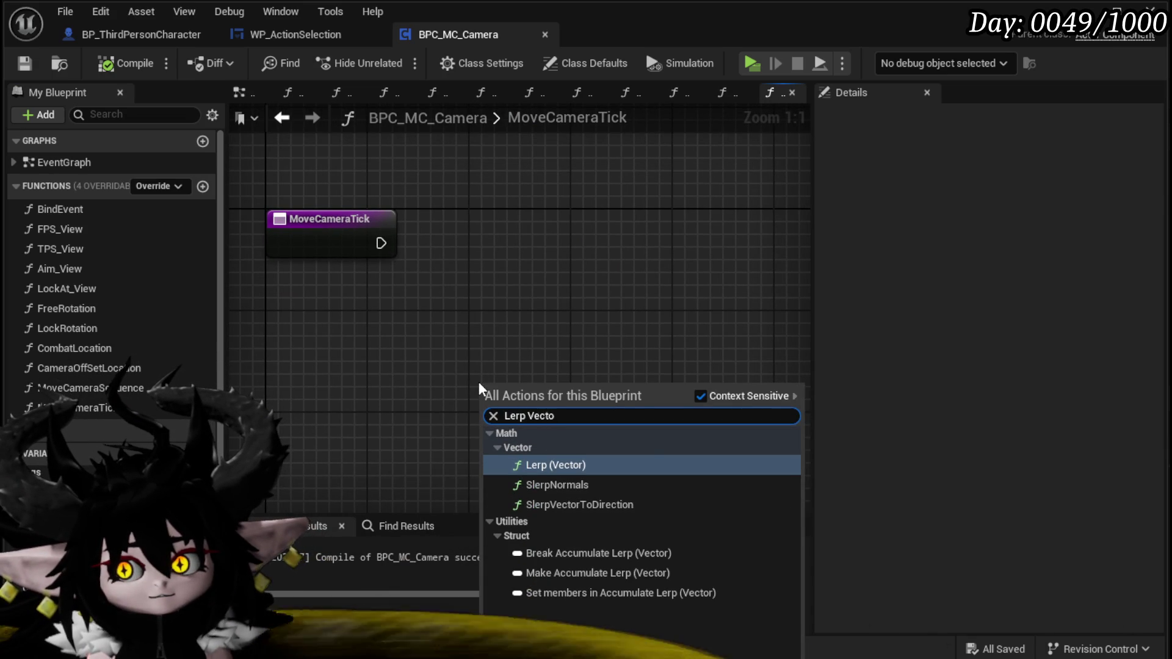
key(Return)
right_click(485, 410)
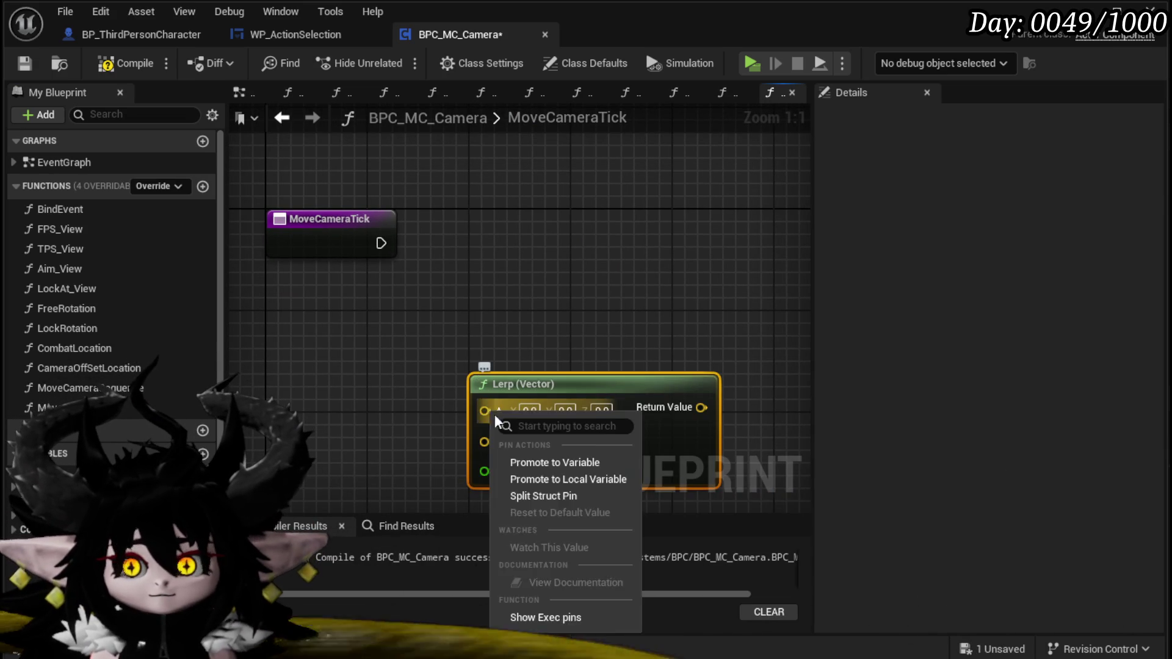
click(555, 461)
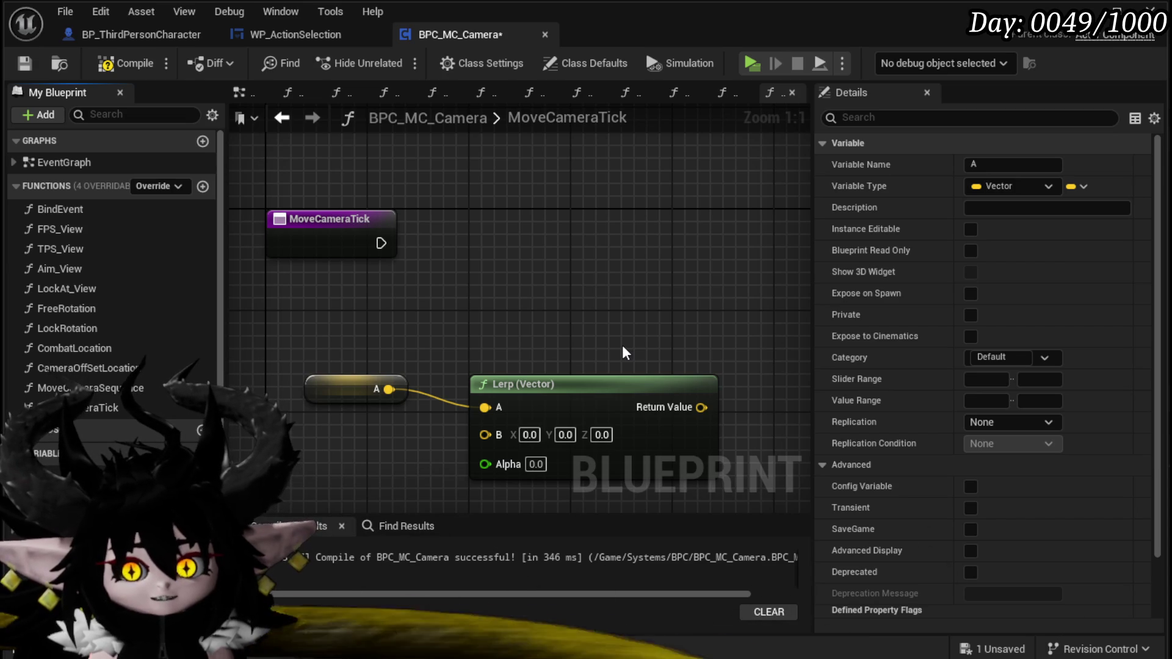
key(Return)
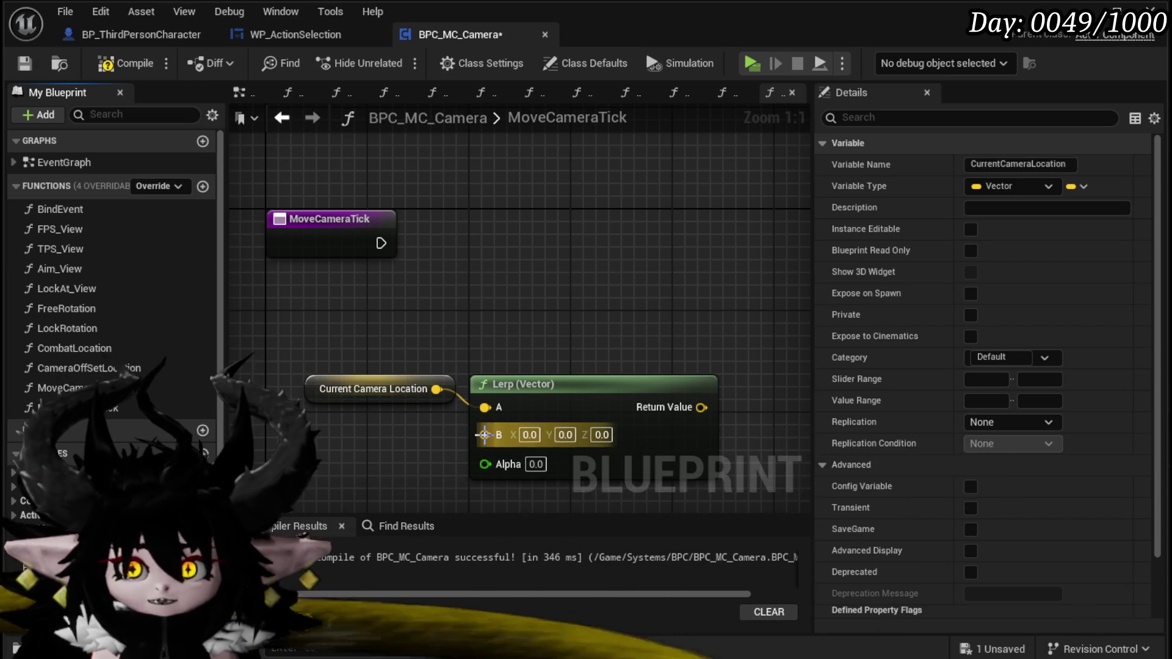
- Promote the lerp's B input to End Camera Location and arrange the variable and Lerp nodes
right_click(500, 438)
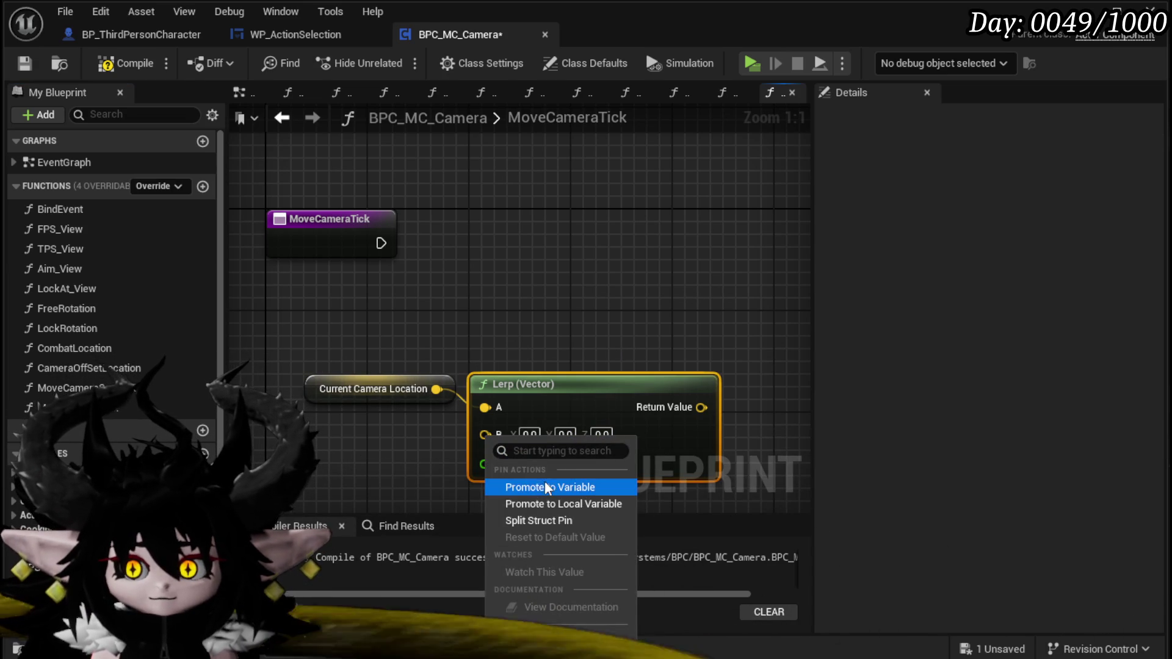
click(547, 486)
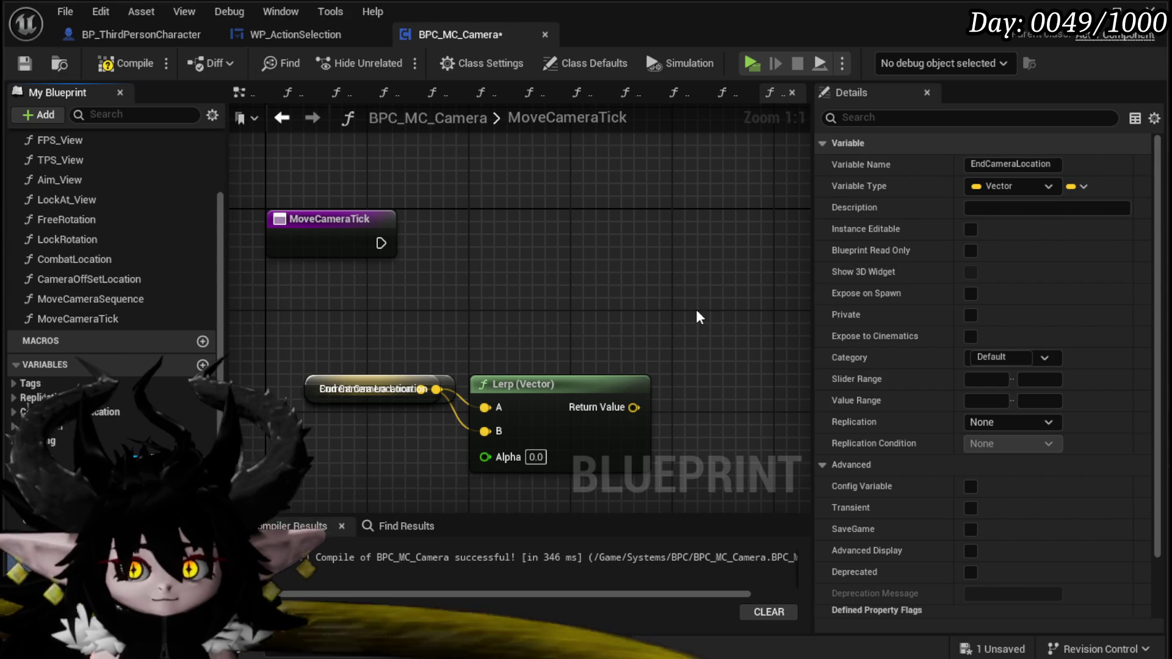
mouse_move(451, 378)
mouse_down()
mouse_move(455, 427)
mouse_move(428, 323)
mouse_up()
drag(379, 390, 328, 438)
mouse_move(332, 342)
mouse_down()
mouse_move(307, 352)
mouse_move(307, 378)
mouse_up()
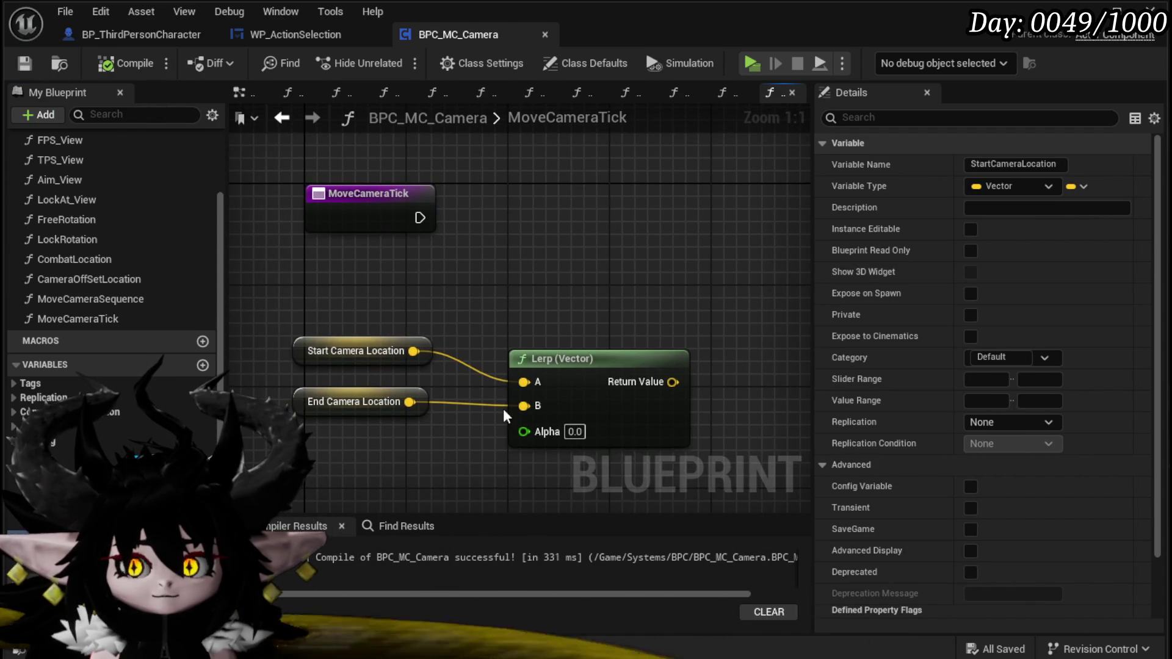
mouse_move(585, 365)
mouse_down()
mouse_move(722, 332)
mouse_move(745, 342)
mouse_up()
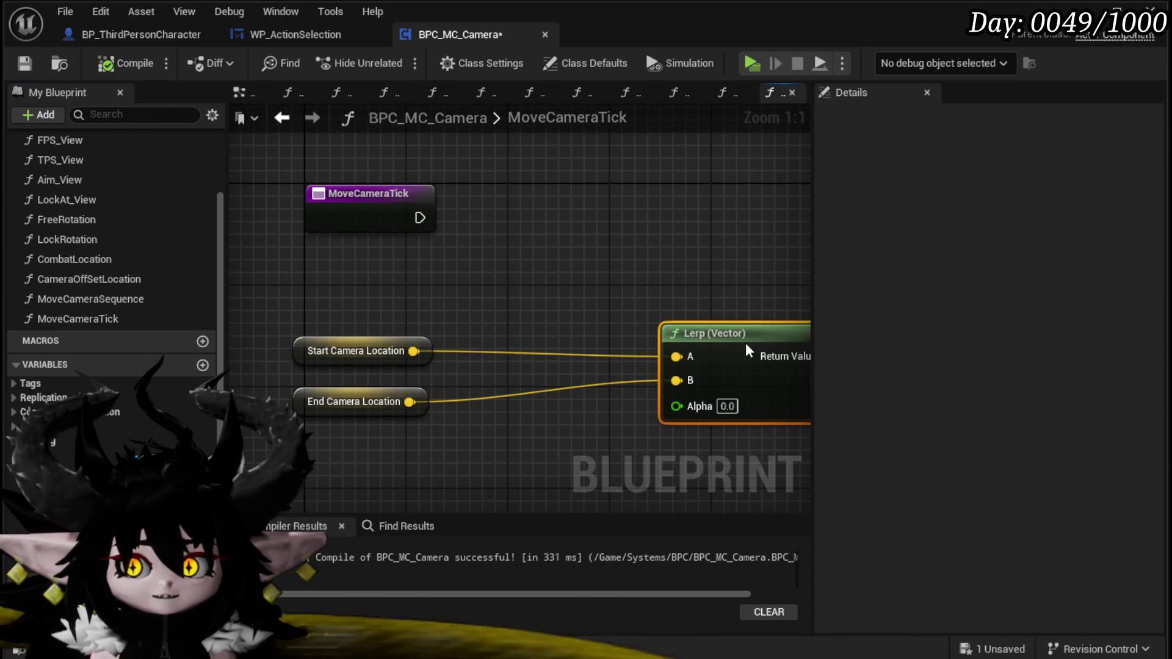
- Promote the lerp's Alpha to a float variable named Time, placed beside End Camera Location
right_click(635, 399)
click(716, 471)
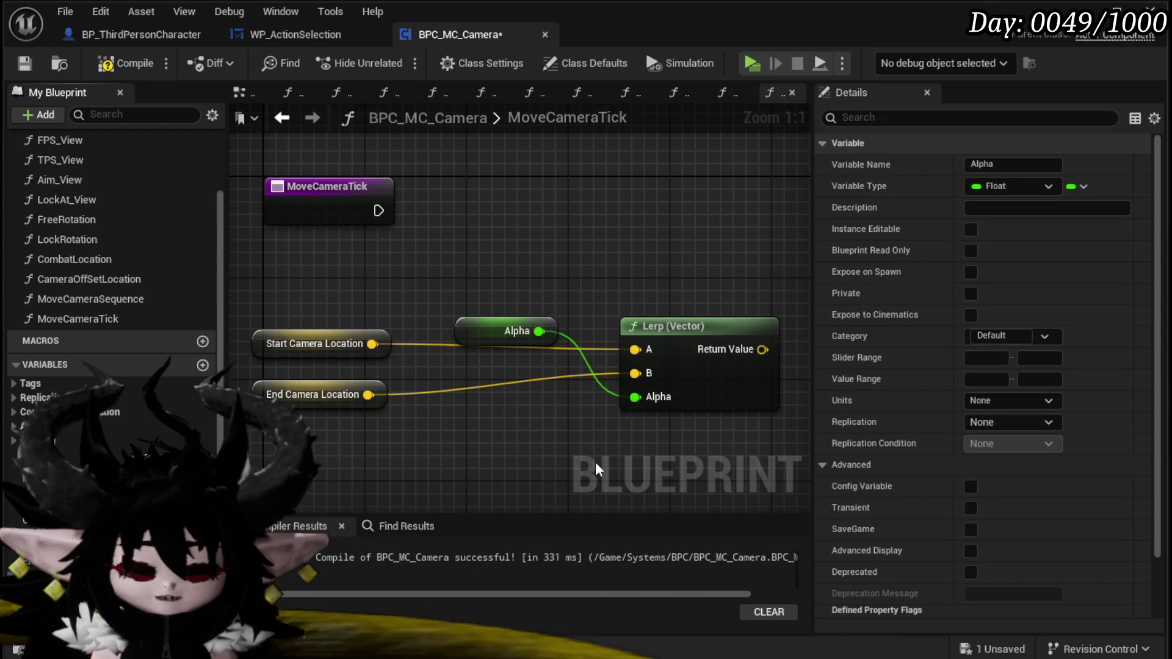
text(Time)
key(Return)
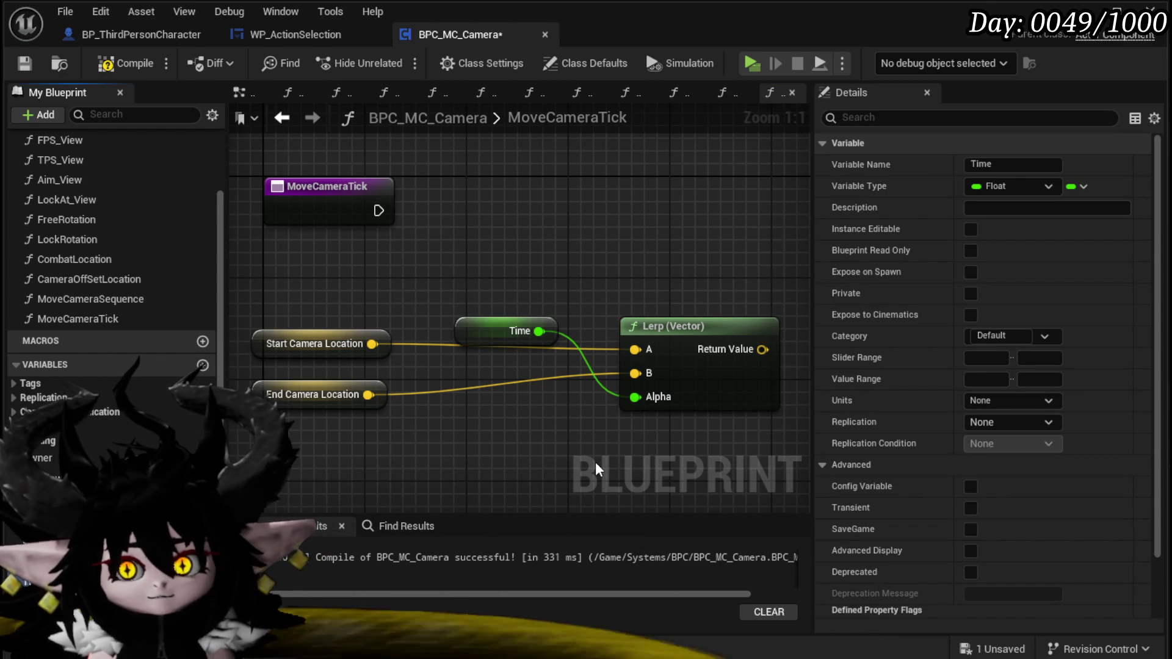
drag(444, 453, 444, 450)
drag(462, 343, 449, 419)
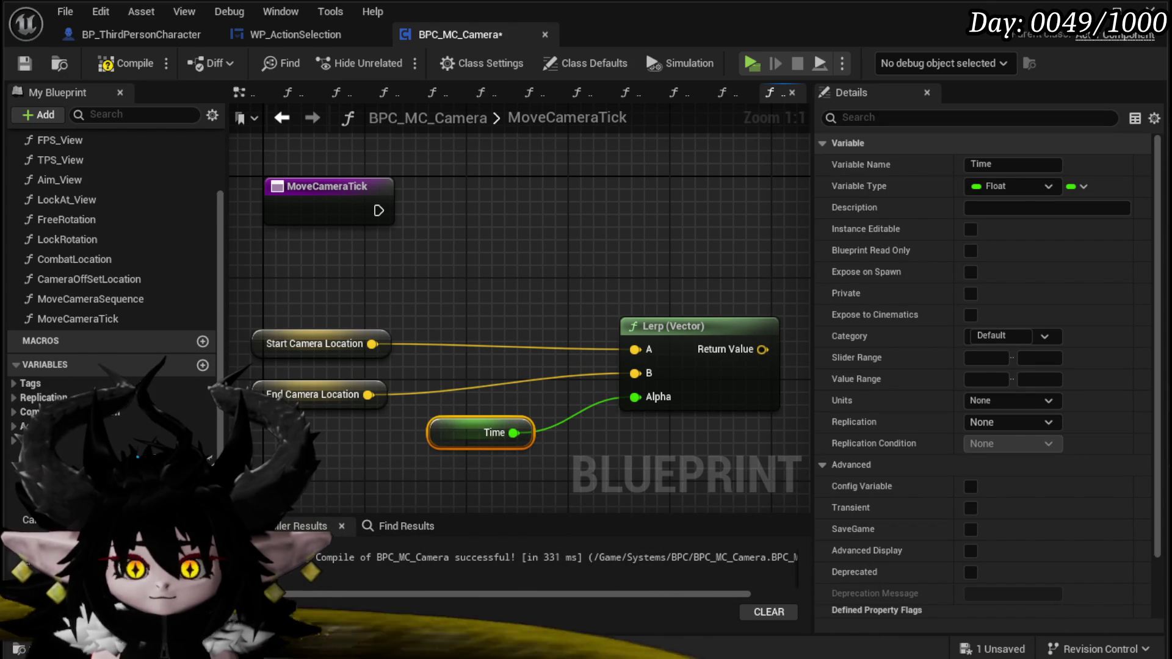
- Add a SET Time node fed by Time + 0.01
mouse_move(49, 452)
mouse_down()
mouse_move(366, 412)
mouse_move(448, 271)
mouse_up()
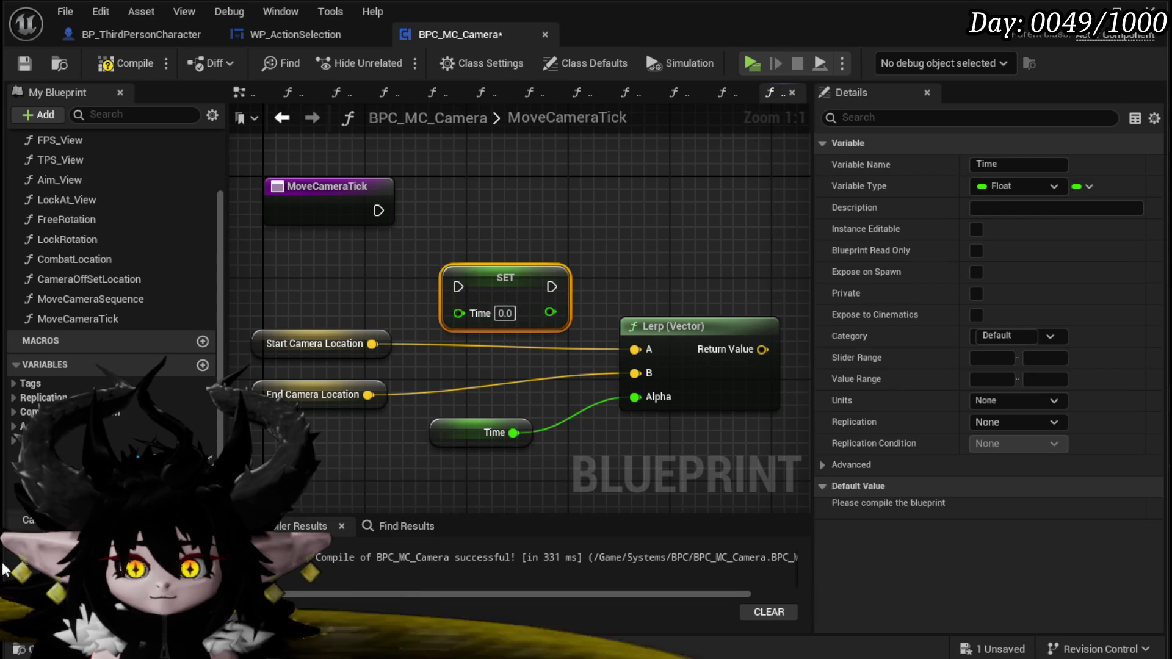
drag(298, 343, 482, 340)
text(add)
click(528, 445)
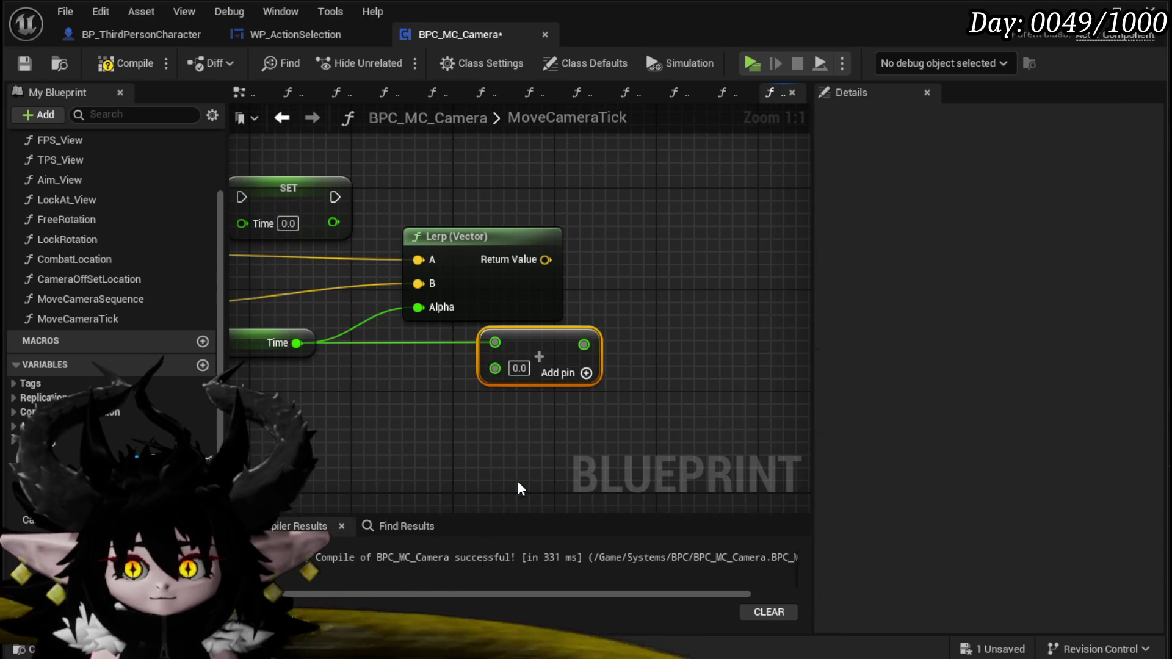
text(0.01)
key(Return)
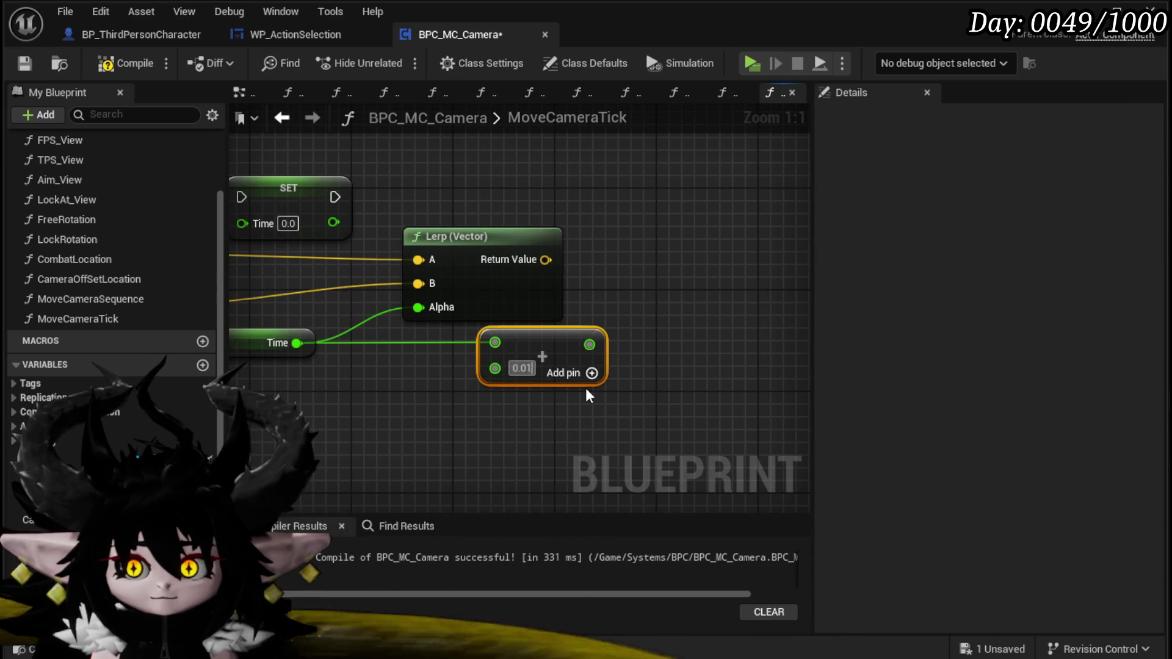
drag(530, 335, 480, 335)
drag(309, 180, 679, 155)
mouse_move(538, 344)
mouse_down()
mouse_move(604, 296)
mouse_move(623, 196)
mouse_up()
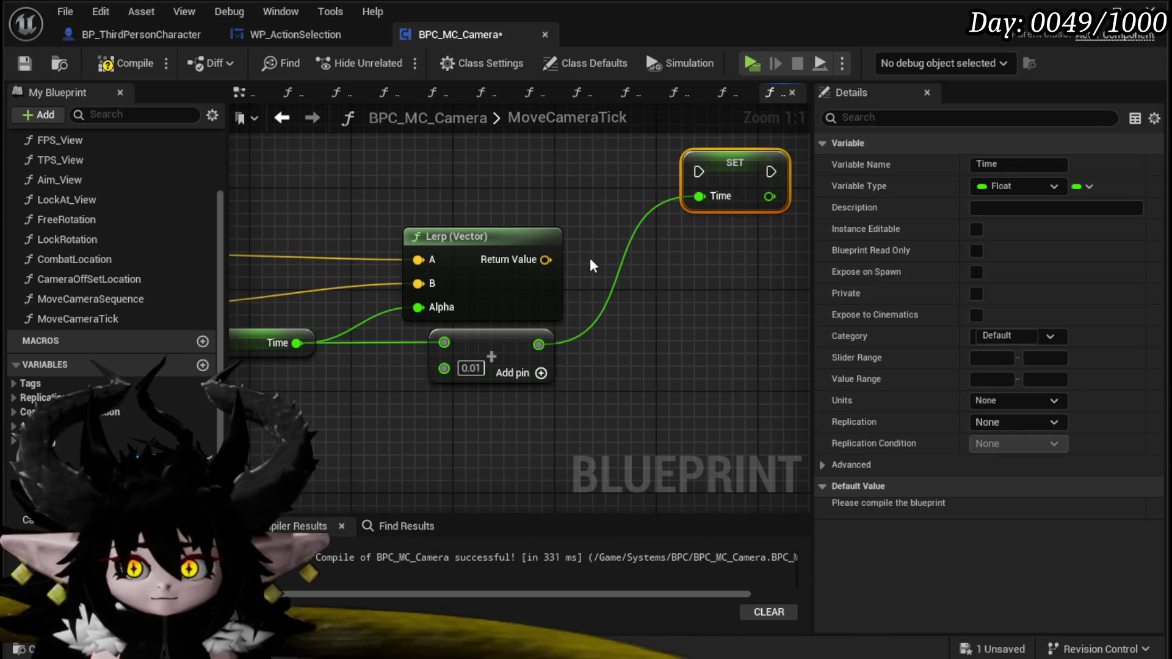
- Wire SET Time to run from MoveCameraTick and compile the camera blueprint
mouse_move(540, 245)
mouse_down()
mouse_move(487, 256)
mouse_move(460, 241)
mouse_up()
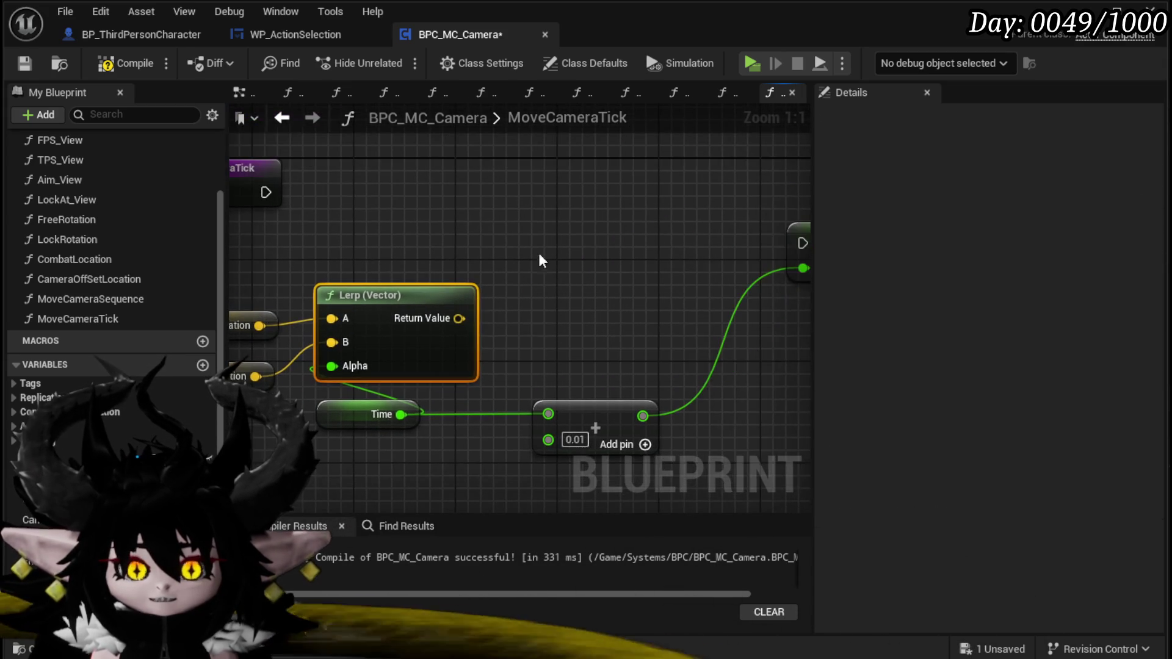
scroll(453, 260, down, 3)
click(678, 224)
drag(319, 211, 756, 210)
drag(537, 218, 675, 239)
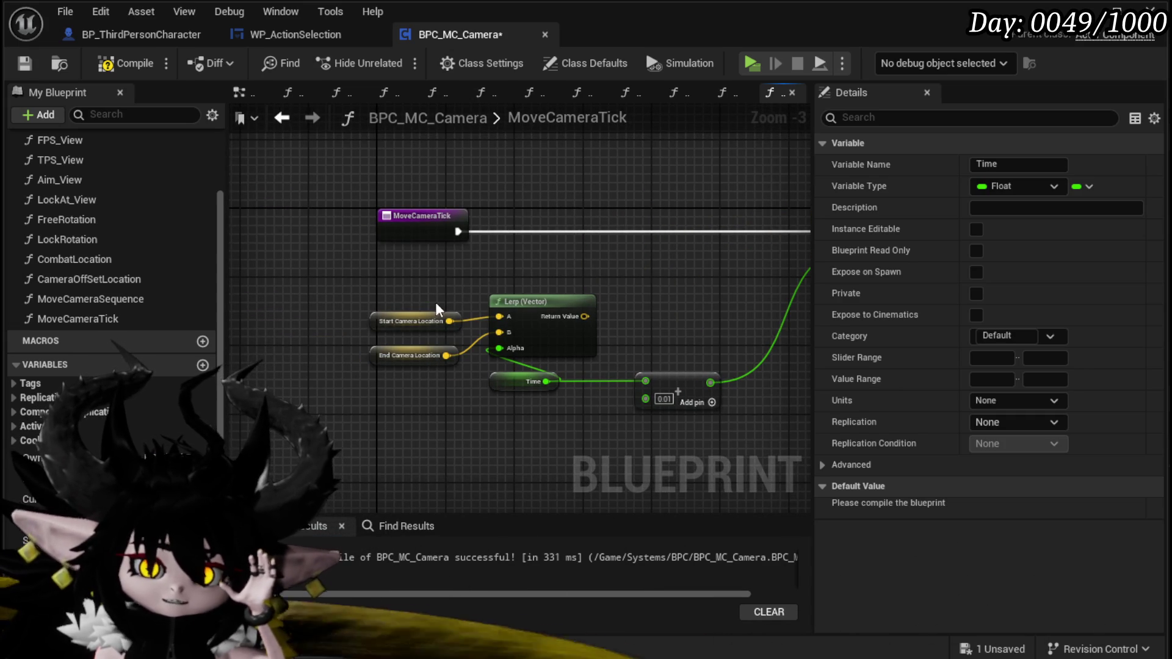
click(113, 64)
- Open the BindEvent function graph and pull a connection from the owner reference
scroll(70, 286, up, 3)
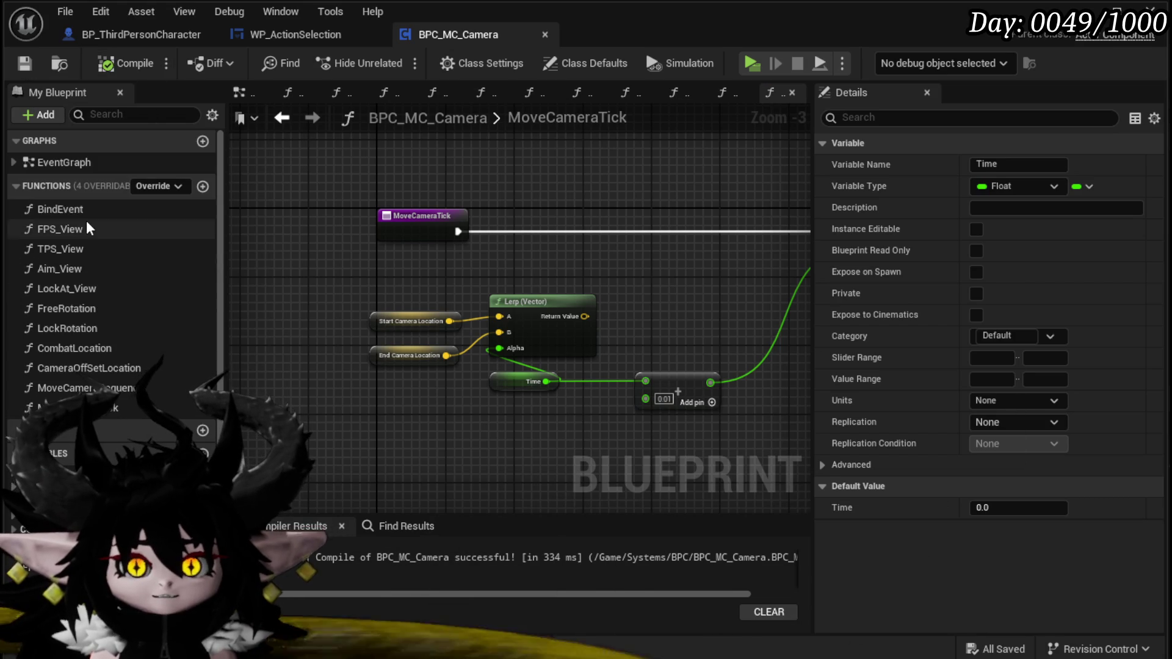
double_click(61, 210)
scroll(439, 299, up, 5)
mouse_move(436, 311)
mouse_down()
mouse_move(313, 379)
mouse_move(289, 376)
mouse_up()
- Add a Get Camera Holder node from the owner, compile, tidy the graph and save
text(get Camera)
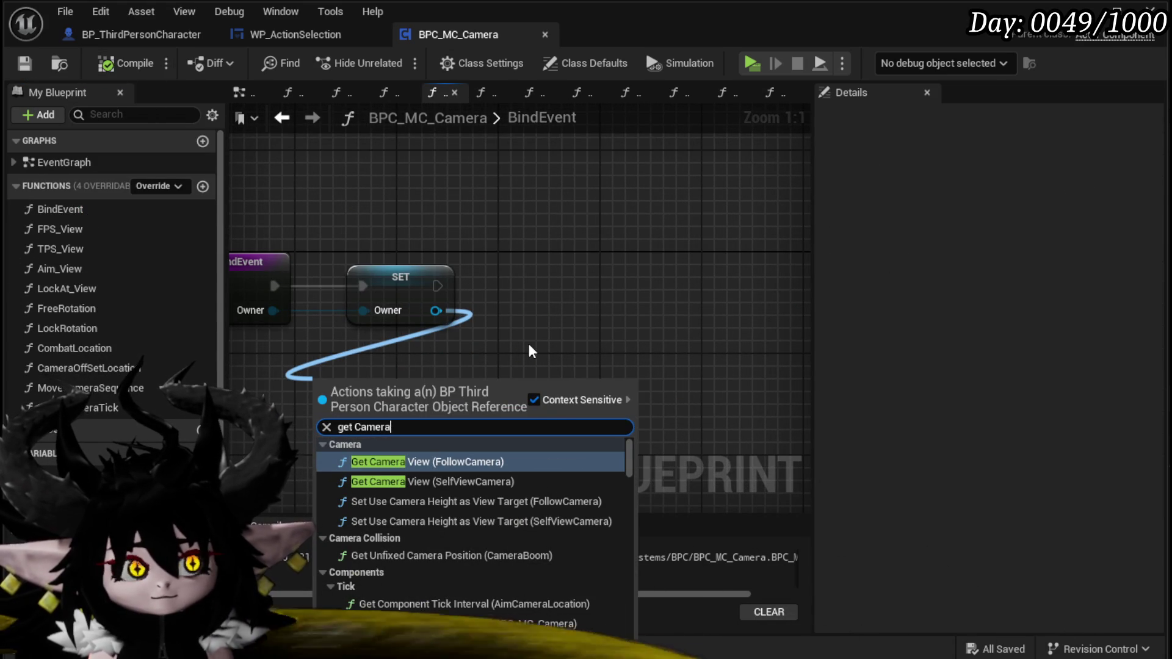
text( h)
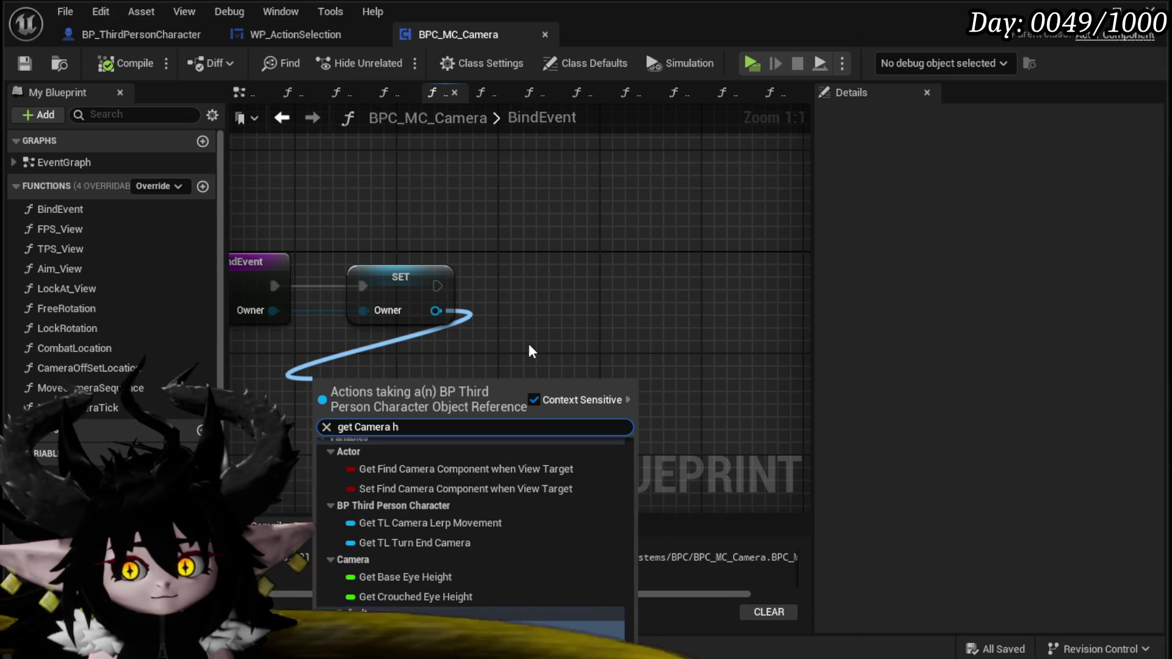
key(Return)
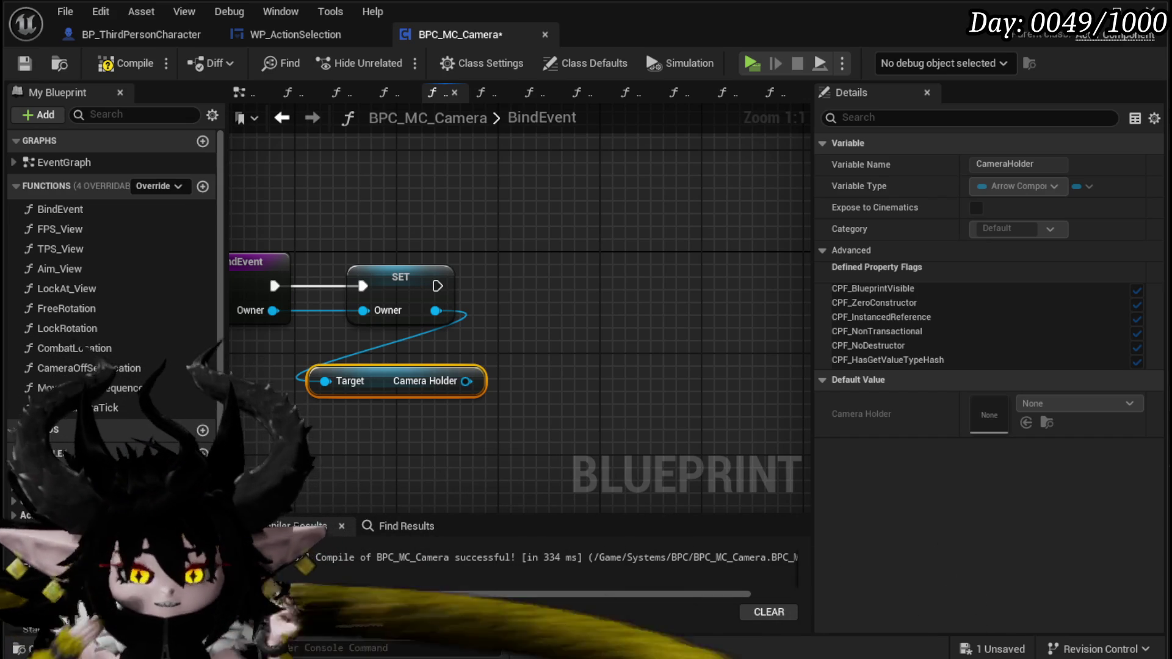
click(125, 63)
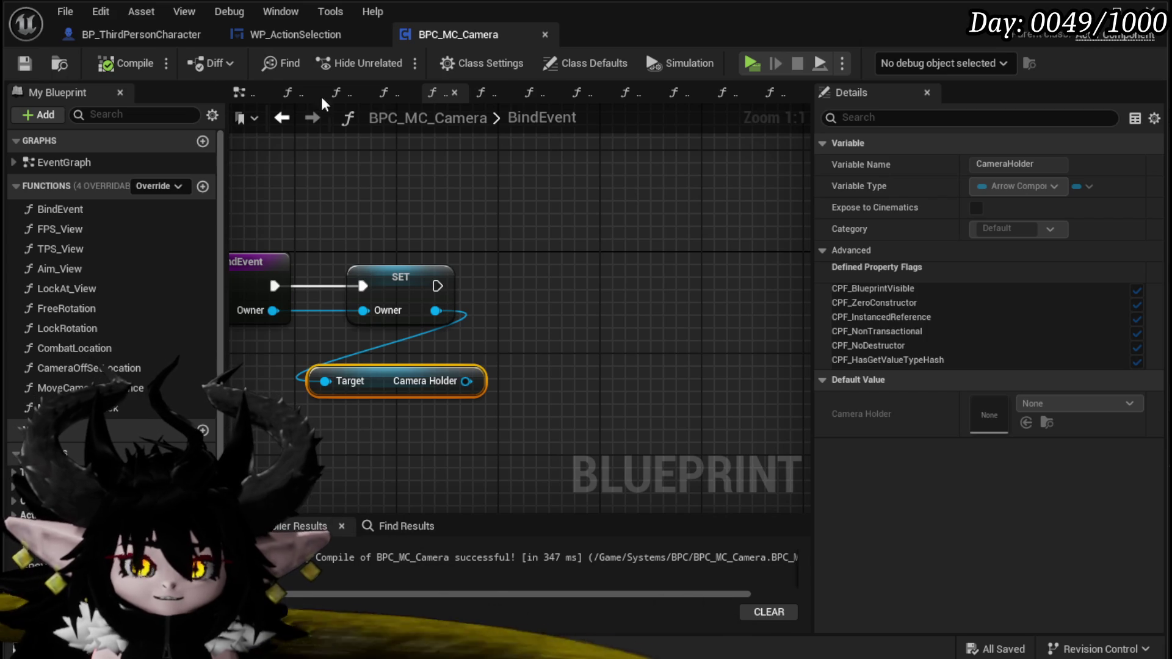
drag(656, 211, 725, 209)
drag(646, 230, 494, 190)
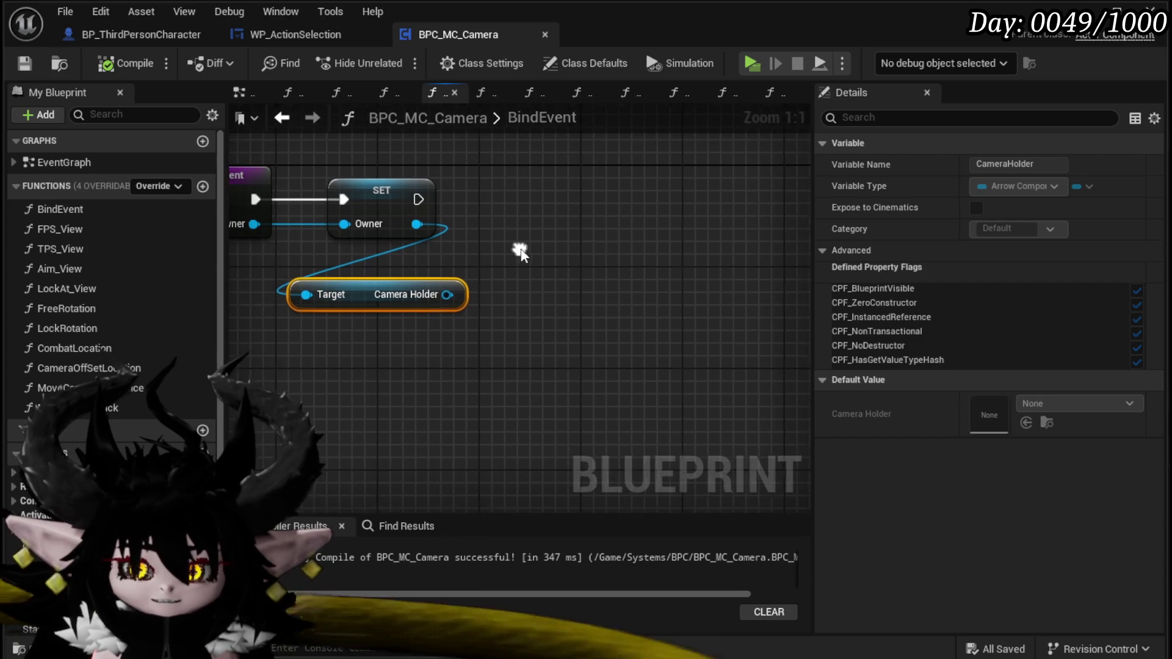
drag(381, 279, 372, 309)
click(426, 288)
key(ctrl+s)
mouse_move(391, 214)
mouse_down()
mouse_move(487, 233)
mouse_move(540, 182)
mouse_up()
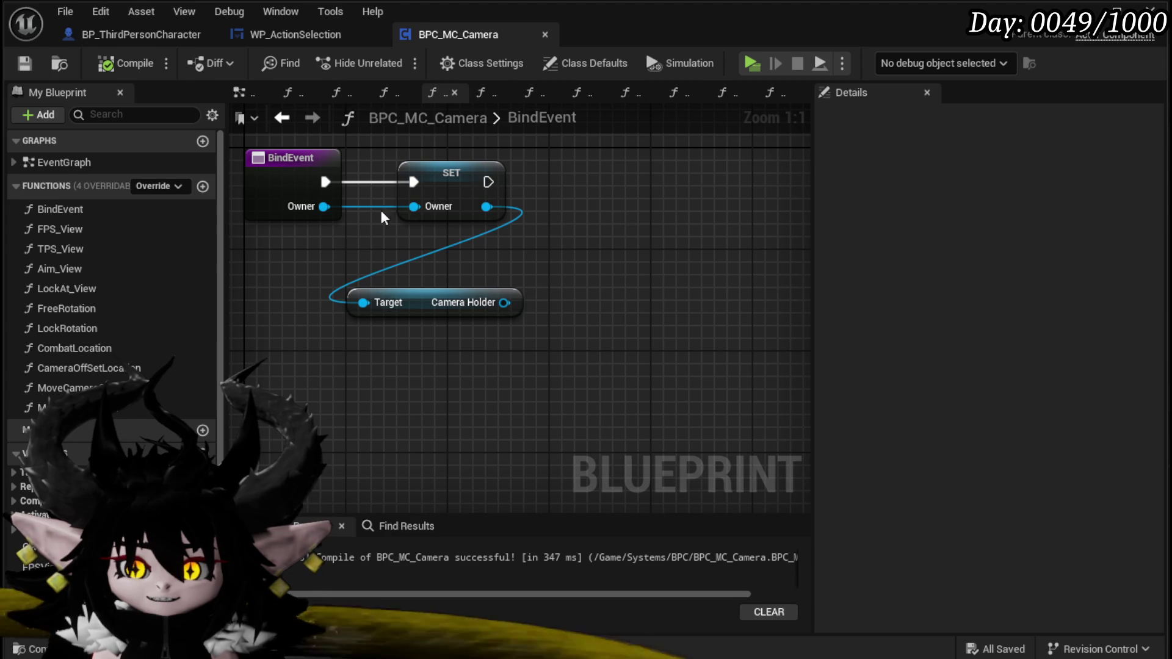
- Store the Camera Holder in a new Camera Location variable set after the first SET
click(161, 34)
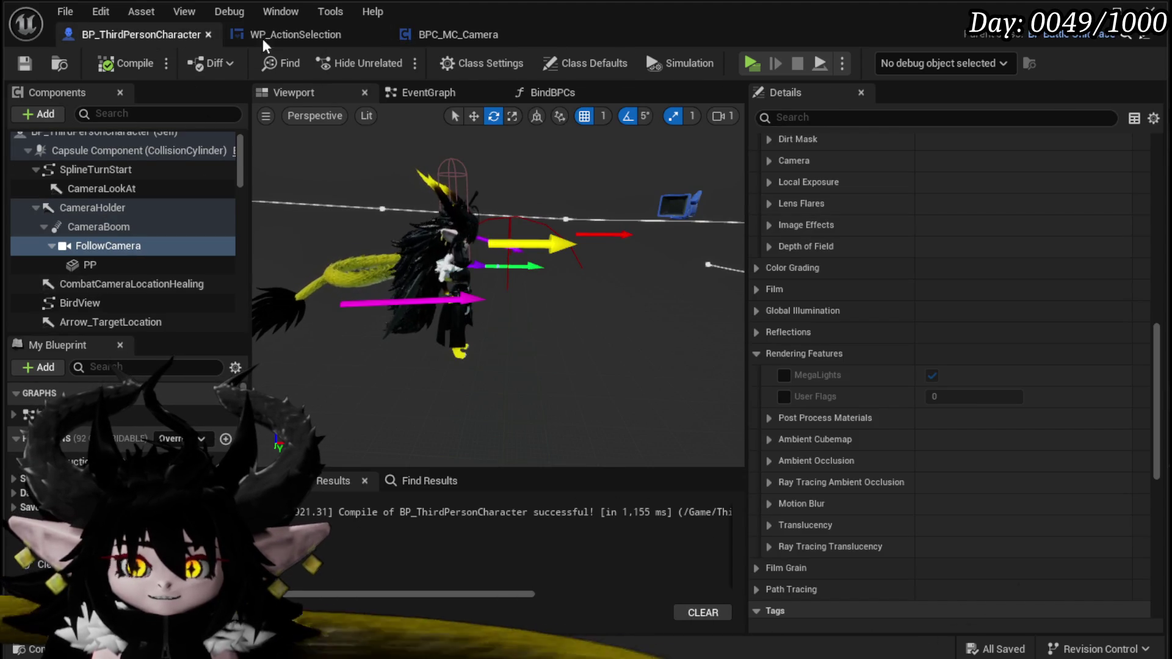
click(437, 35)
drag(500, 303, 514, 309)
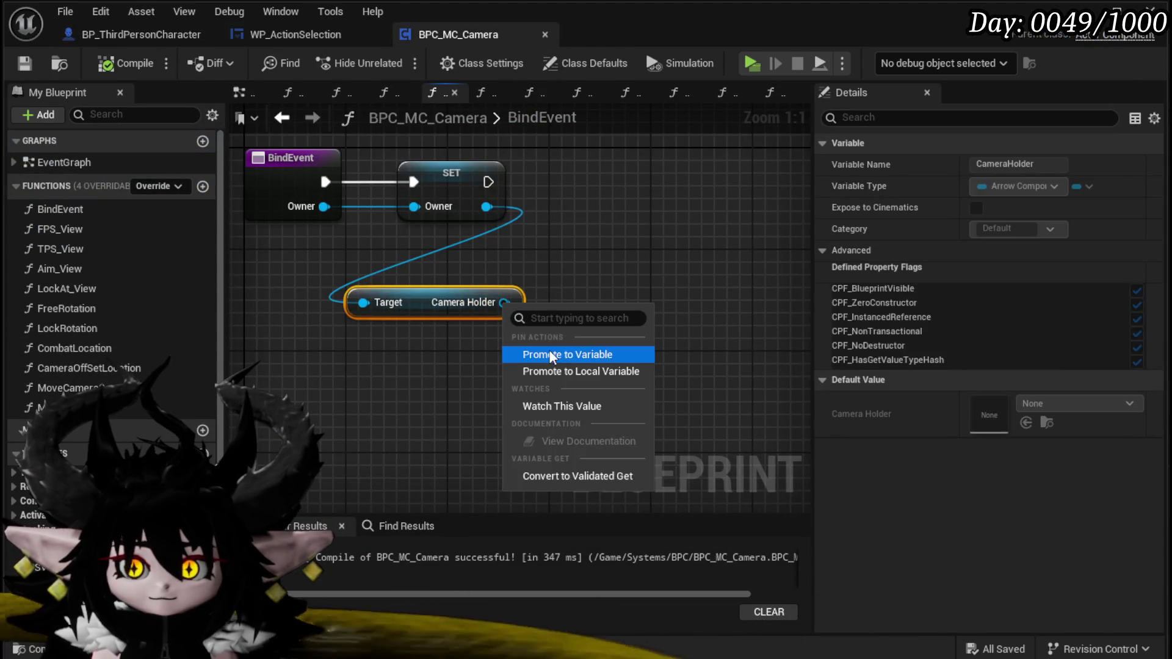
click(548, 350)
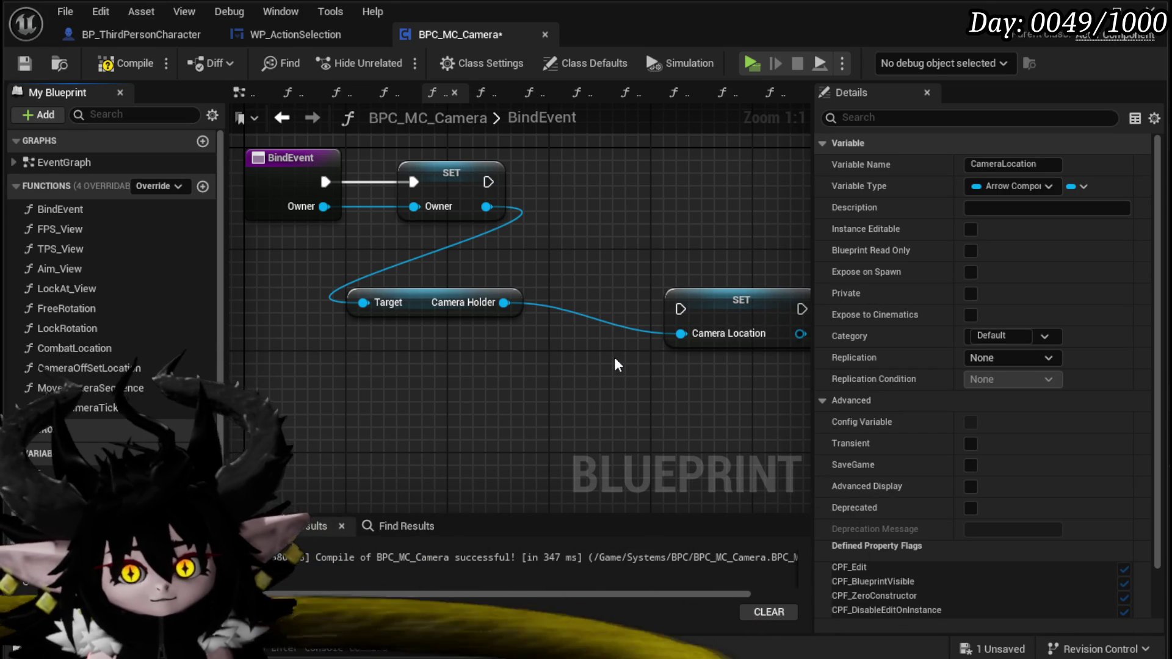
mouse_move(722, 326)
mouse_down()
mouse_move(584, 212)
mouse_move(622, 201)
mouse_up()
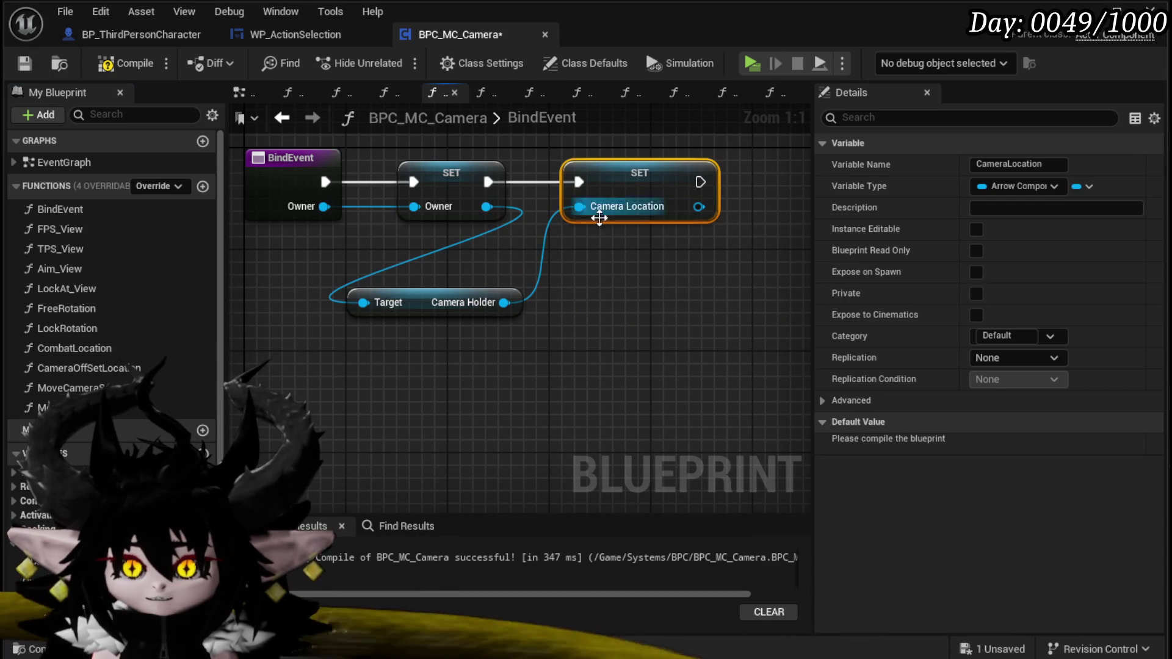
click(525, 169)
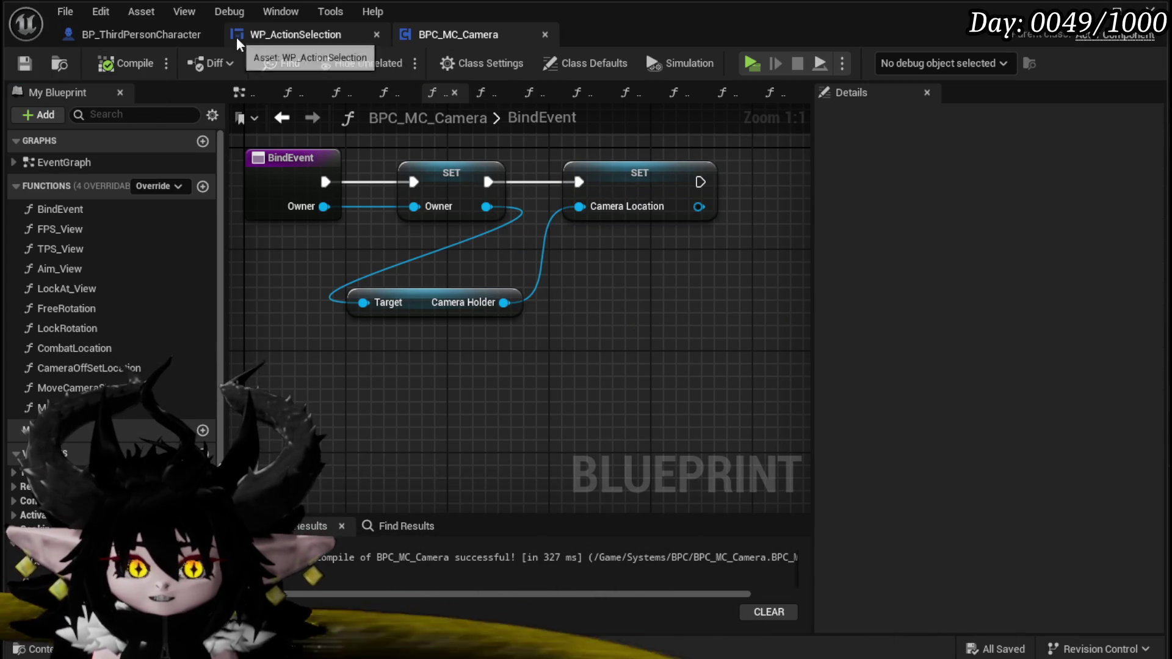
- Cycle through the open blueprints back to BPC_MC_Camera and open the MoveCameraSequence function
click(330, 36)
click(150, 33)
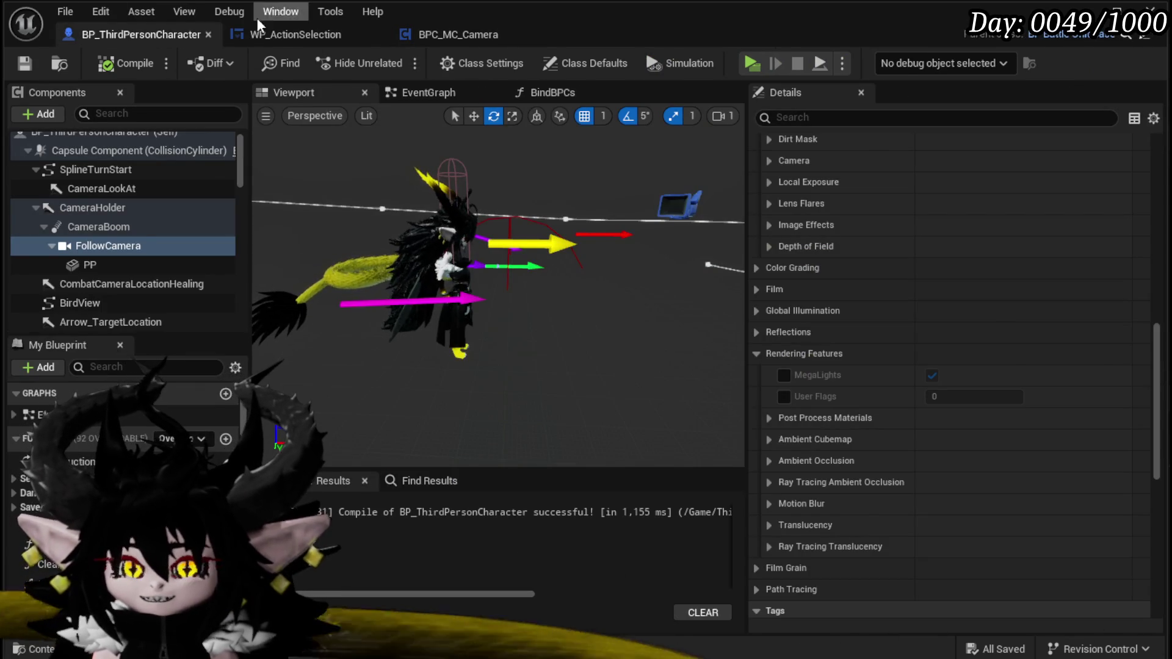
click(287, 35)
click(449, 32)
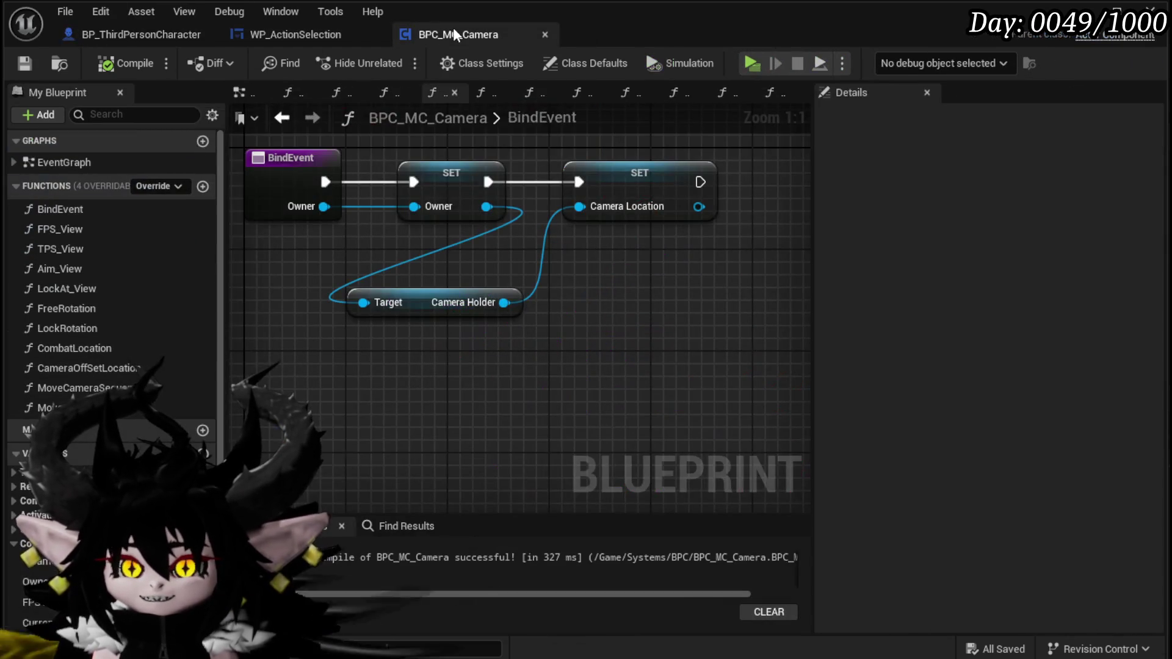
double_click(79, 388)
- Open MoveCameraTick and place a Camera Location getter in its graph
double_click(55, 407)
drag(452, 371, 340, 405)
mouse_move(387, 362)
mouse_down()
mouse_move(347, 354)
mouse_move(365, 335)
mouse_up()
scroll(365, 335, up, 1)
scroll(108, 373, down, 1)
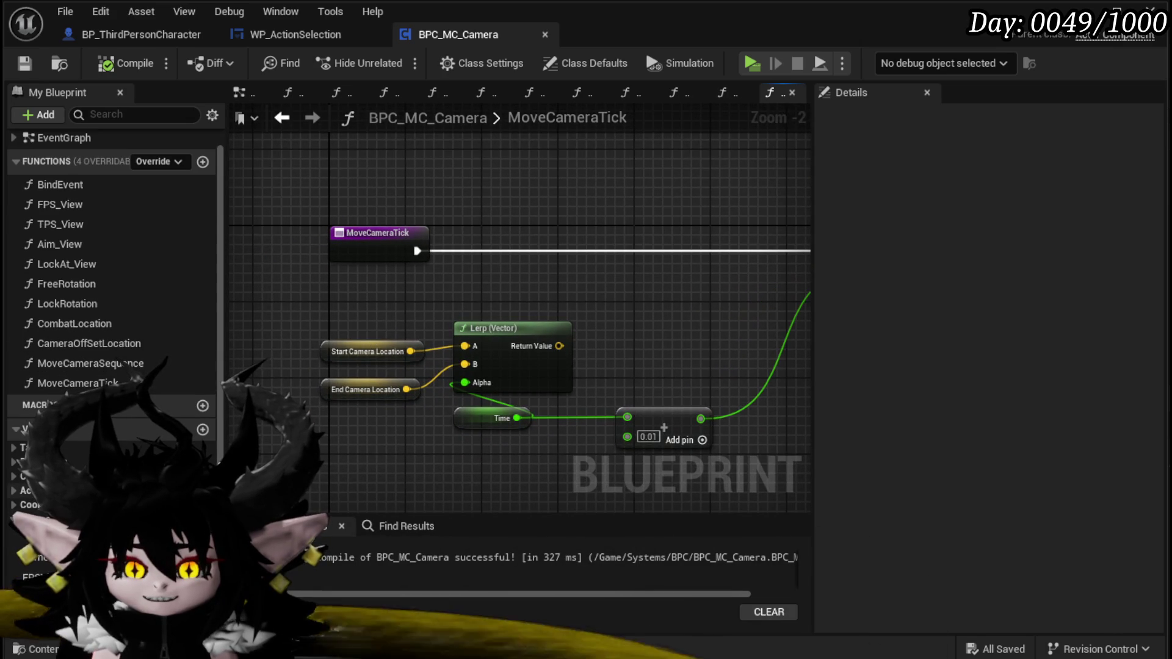
drag(55, 533, 356, 168)
click(397, 189)
- Add a Set World Location node from the Camera Location output
drag(457, 229, 330, 219)
drag(293, 160, 482, 221)
text(Set)
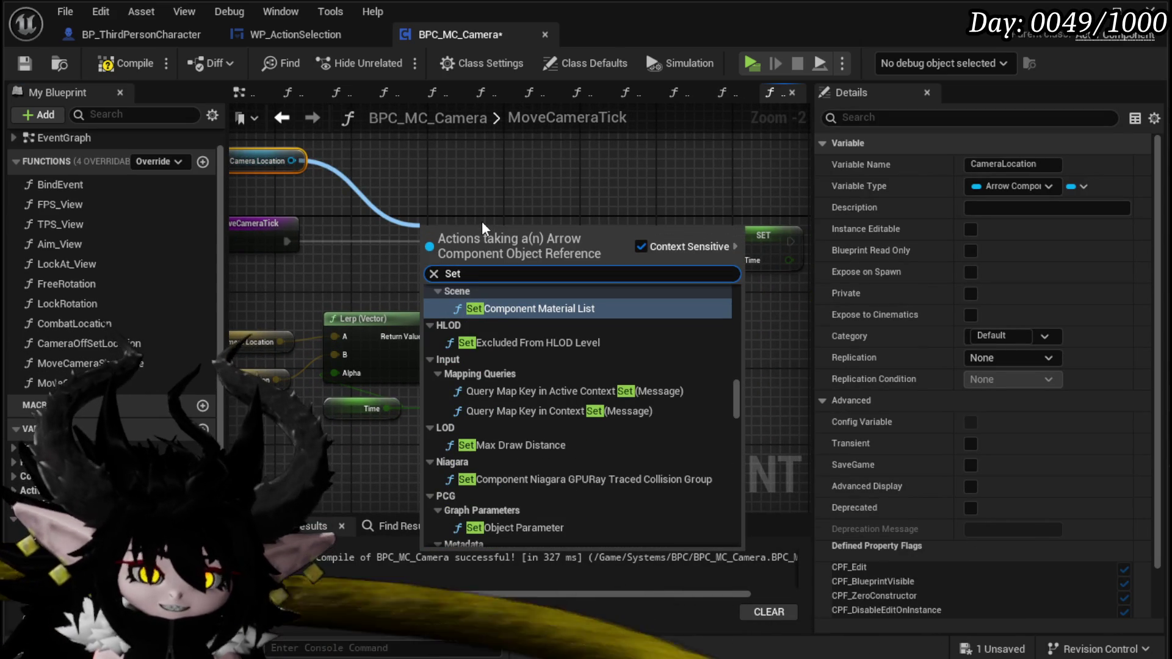
text( Worlc)
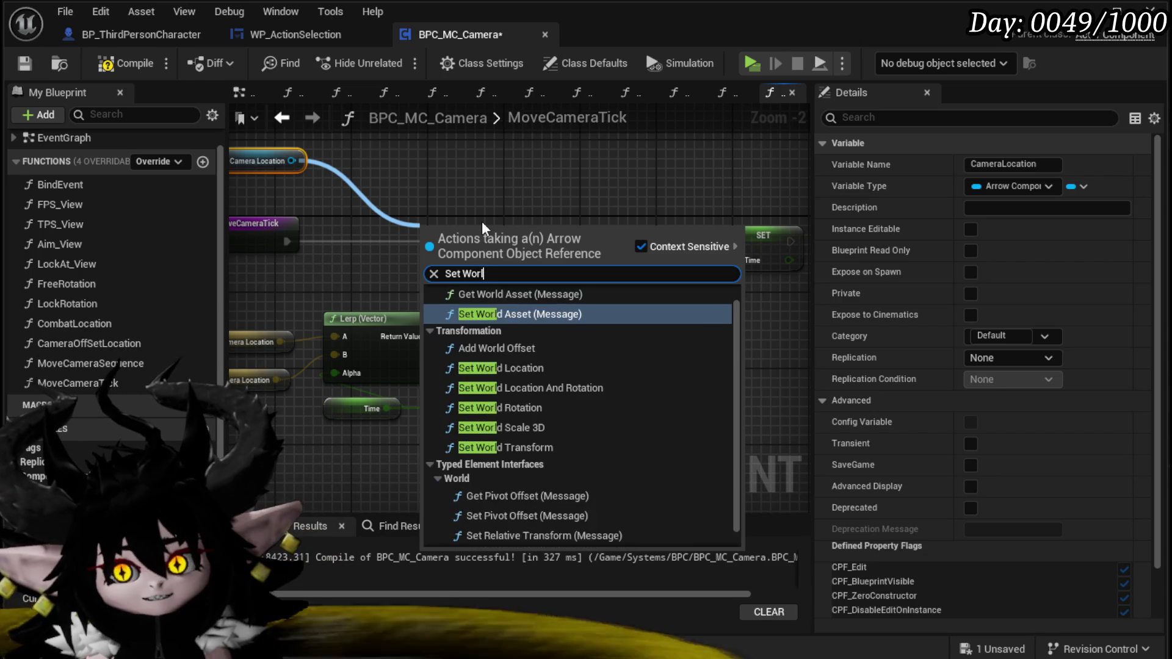
key(BackSpace)
text(d location)
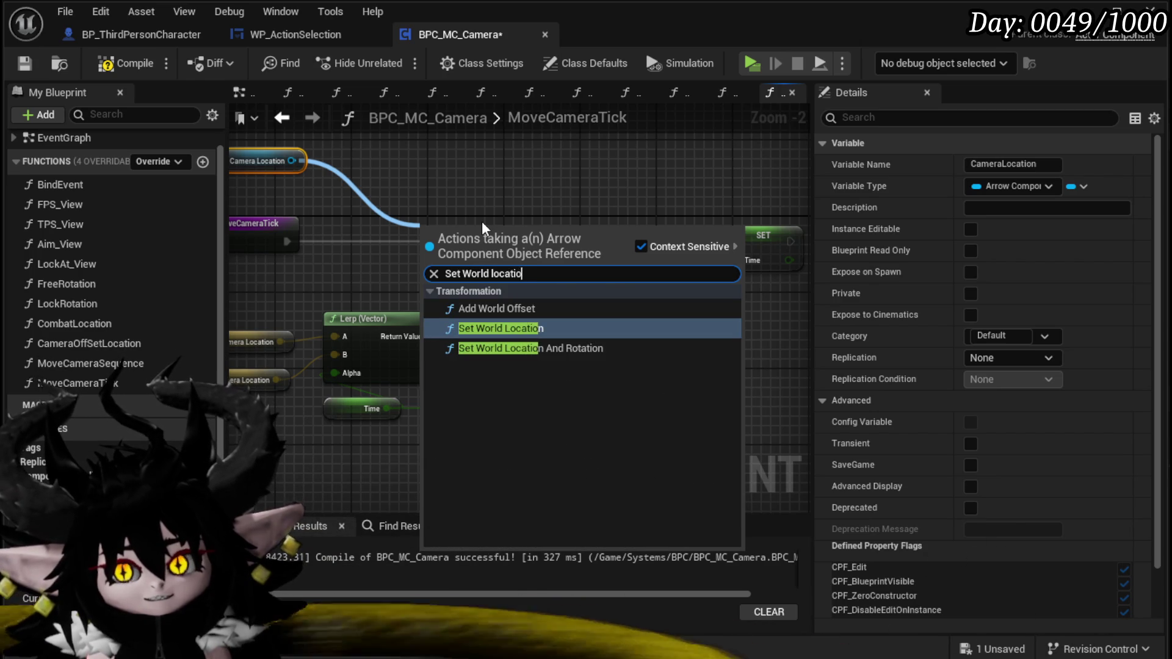
key(Return)
- Feed the Lerp result into New Location and chain MoveCameraTick → Set World Location → SET Time
drag(482, 223, 545, 224)
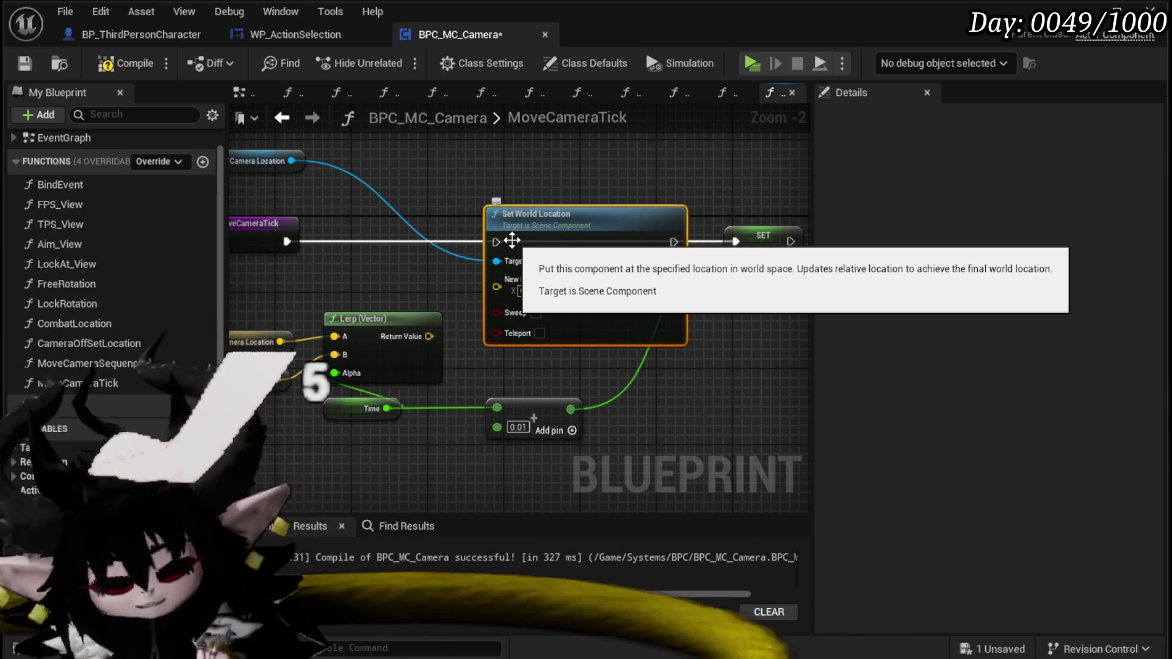
drag(429, 336, 496, 287)
drag(287, 241, 346, 245)
drag(514, 244, 513, 244)
drag(287, 241, 495, 242)
drag(541, 240, 579, 240)
drag(671, 243, 742, 240)
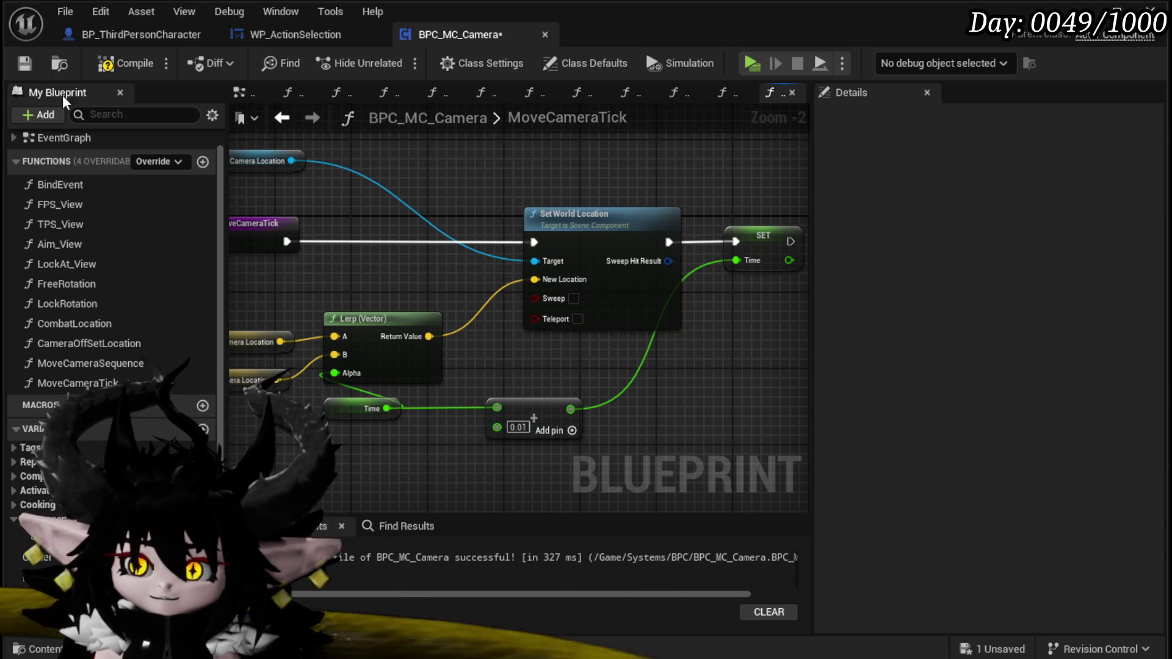
- Compile and save the camera component, then tidy the Time and Add nodes beside the Lerp
click(112, 61)
click(24, 63)
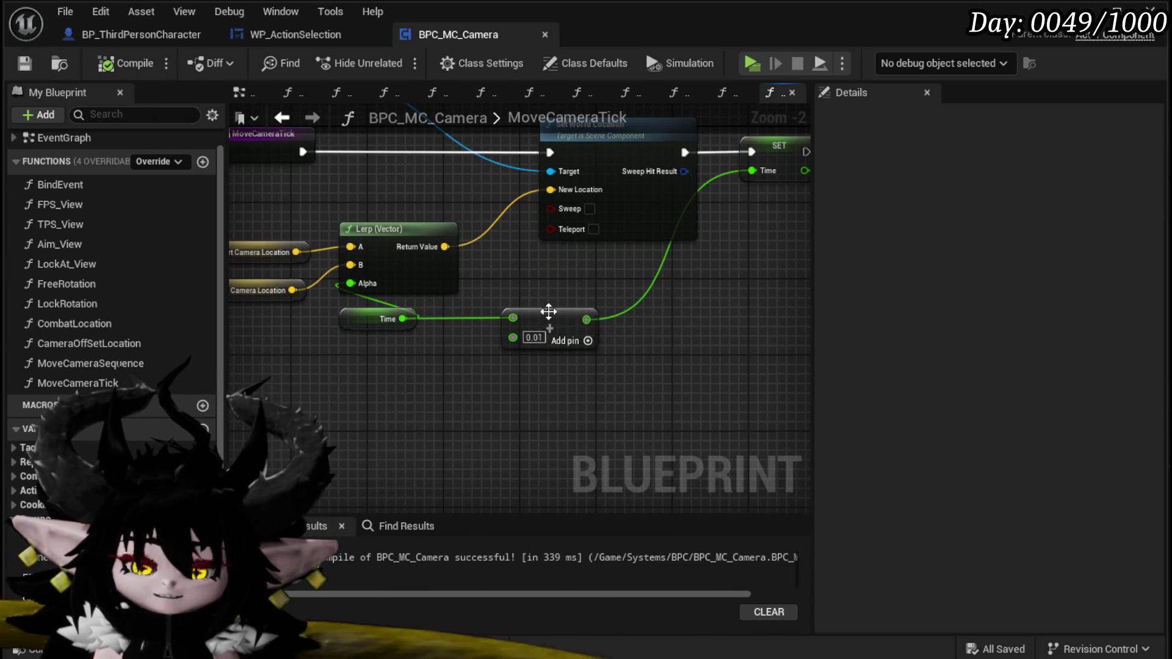
drag(384, 329, 292, 345)
drag(565, 323, 437, 346)
mouse_move(530, 292)
mouse_down()
mouse_move(463, 362)
mouse_move(591, 326)
mouse_move(356, 340)
mouse_move(628, 337)
mouse_up()
mouse_move(369, 208)
mouse_down()
mouse_move(256, 201)
mouse_move(217, 183)
mouse_up()
mouse_move(783, 272)
mouse_down()
mouse_move(427, 338)
mouse_move(883, 265)
mouse_move(870, 304)
mouse_move(202, 277)
mouse_move(590, 283)
mouse_move(528, 269)
mouse_move(599, 298)
mouse_move(591, 287)
mouse_up()
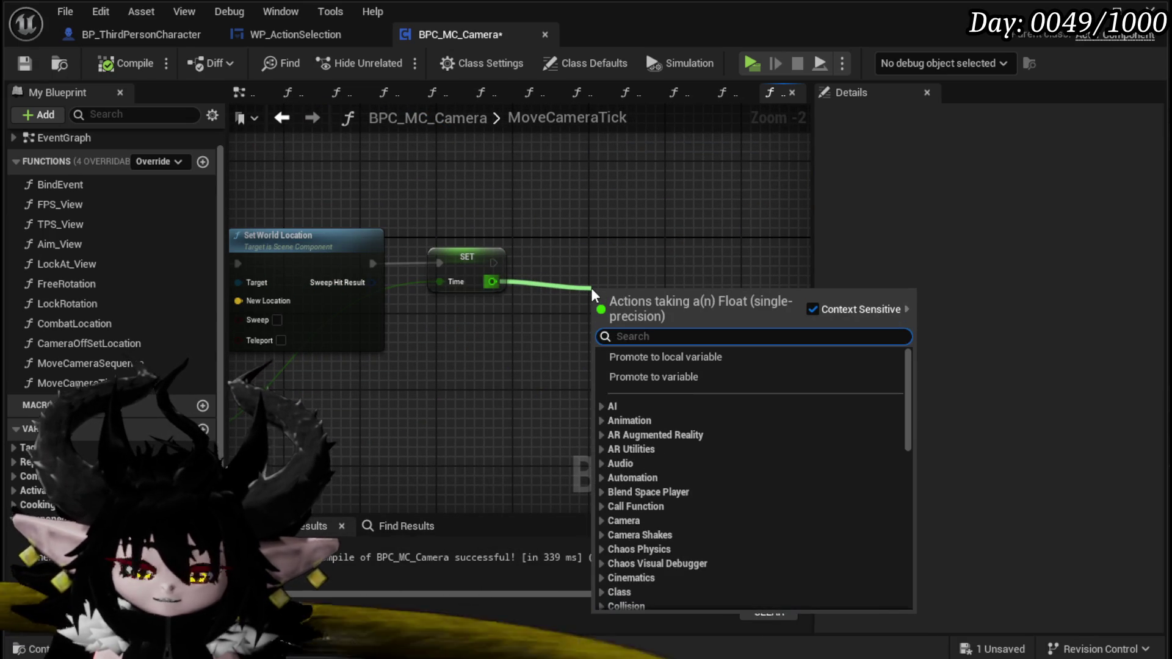
- Add a check that the new Time is greater than or equal to 1.0
text(greater)
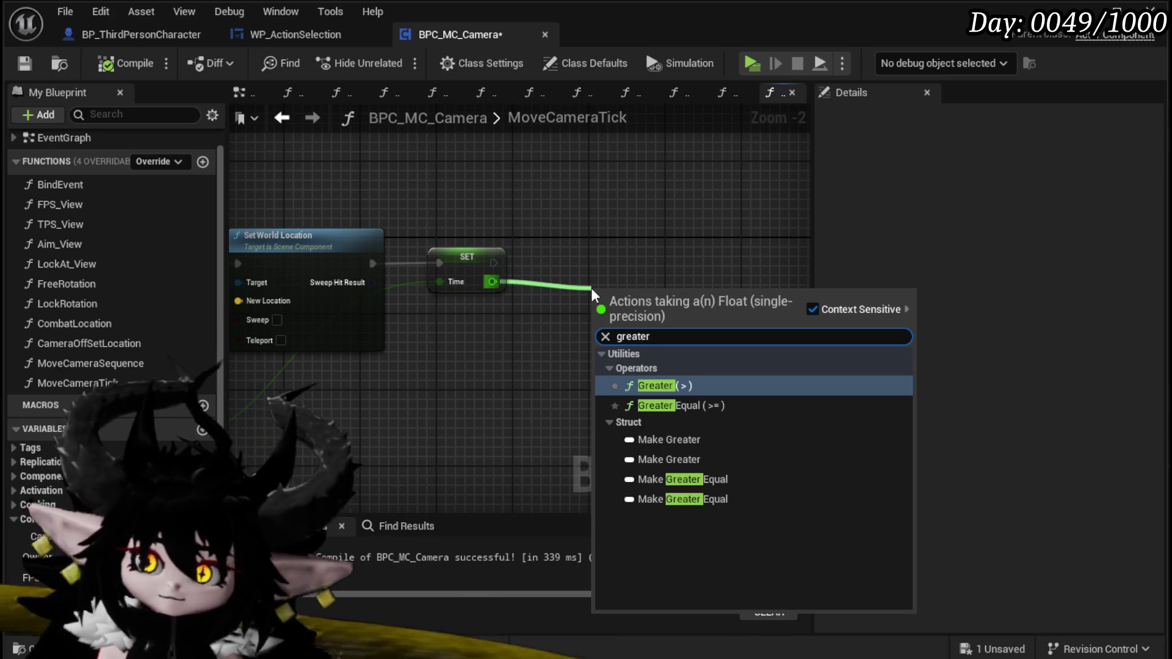
click(650, 404)
mouse_move(660, 296)
mouse_down()
mouse_move(503, 336)
mouse_move(577, 287)
mouse_move(602, 246)
mouse_up()
text(1)
key(Return)
click(27, 619)
- Place a Camera Movement Handler getter above Clear and Invalidate and save the blueprint
drag(27, 619, 584, 143)
click(609, 173)
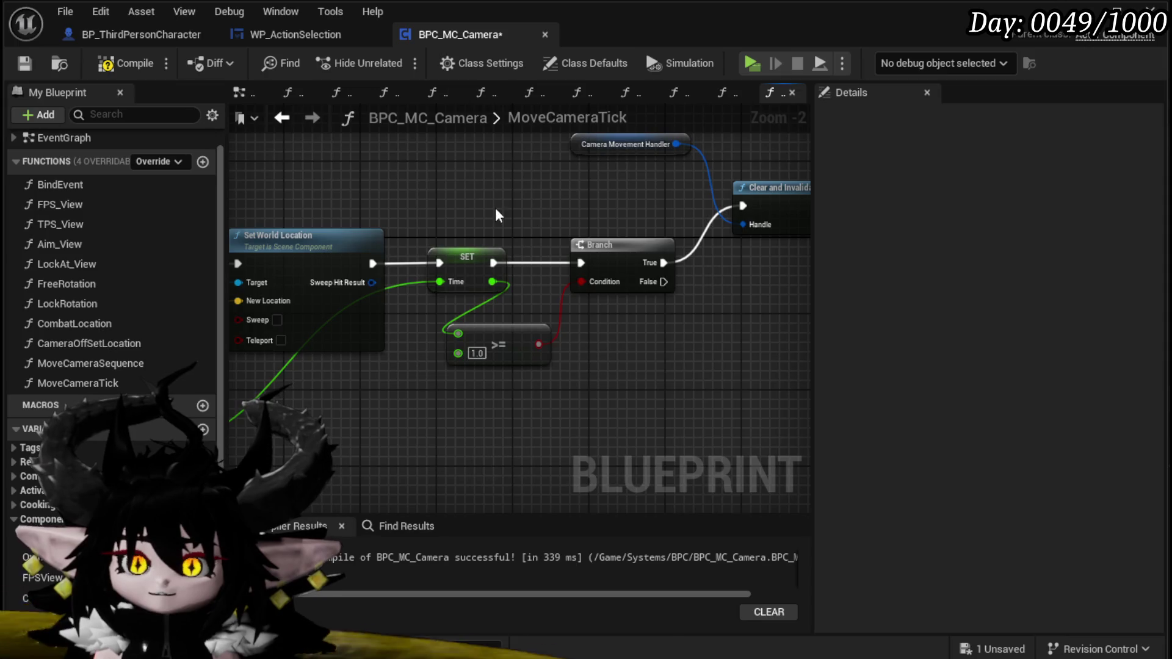
click(25, 66)
mouse_move(565, 166)
mouse_down()
mouse_move(398, 192)
mouse_move(602, 183)
mouse_move(613, 160)
mouse_move(808, 145)
mouse_up()
click(977, 651)
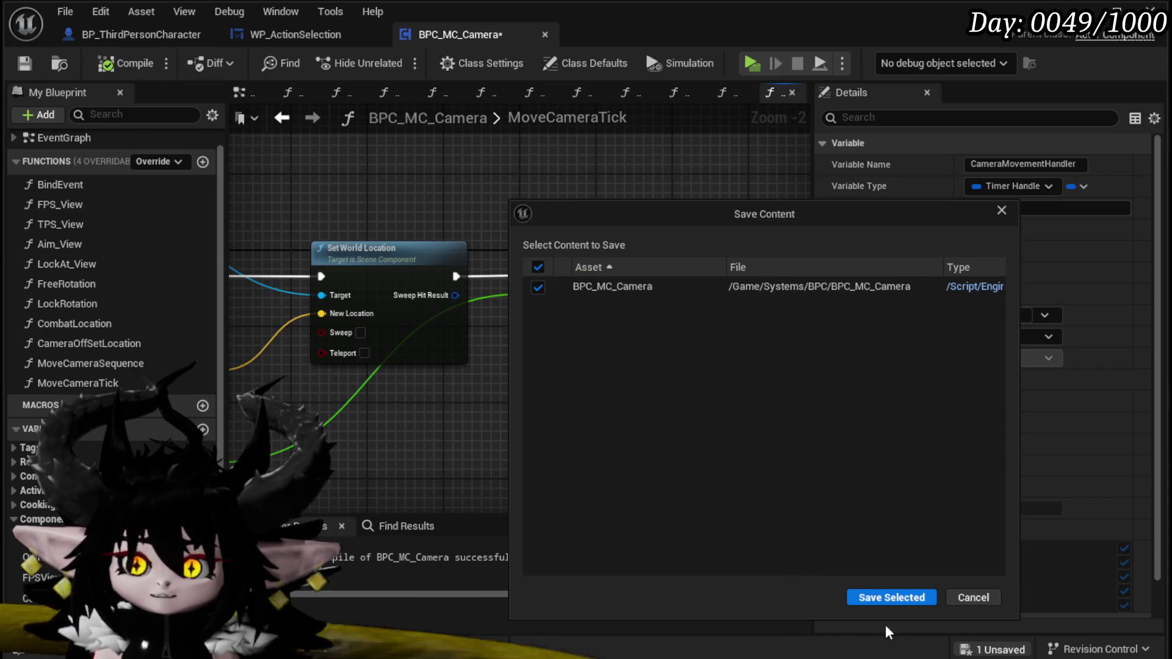
click(890, 596)
- Move the Camera Location getter above Set World Location, then open the CombatLocation function
mouse_move(366, 305)
mouse_down()
mouse_move(565, 259)
mouse_move(688, 266)
mouse_up()
mouse_move(548, 201)
mouse_down()
mouse_move(474, 214)
mouse_move(505, 204)
mouse_up()
click(427, 194)
drag(366, 172, 643, 202)
click(327, 170)
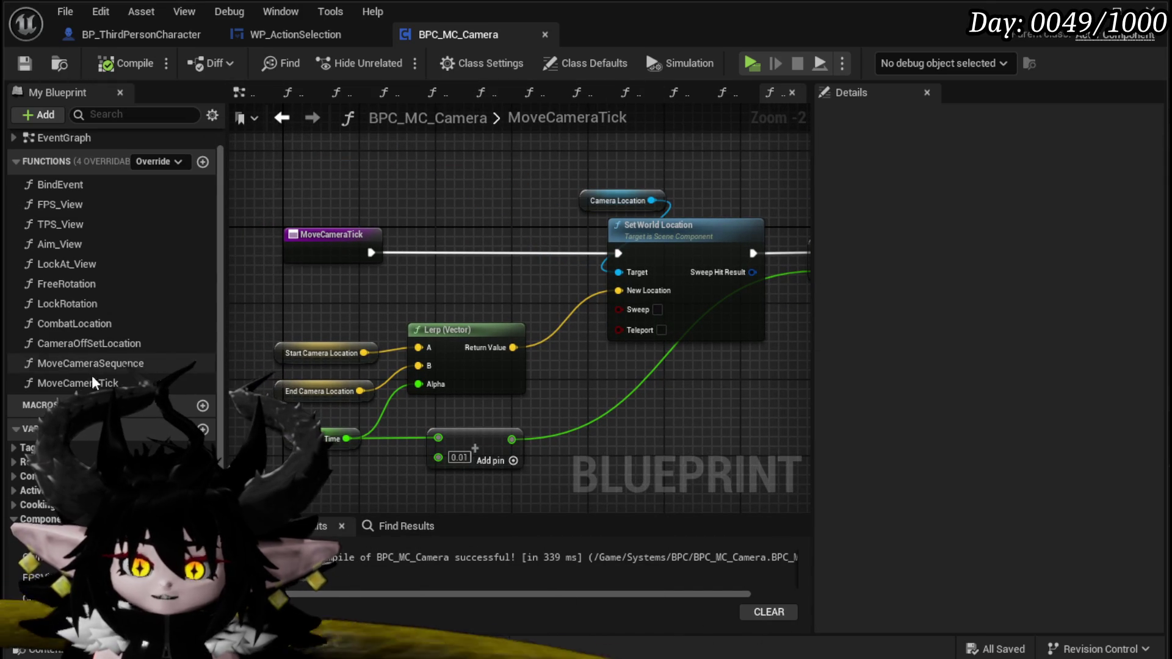
scroll(437, 185, down, 2)
drag(437, 184, 432, 191)
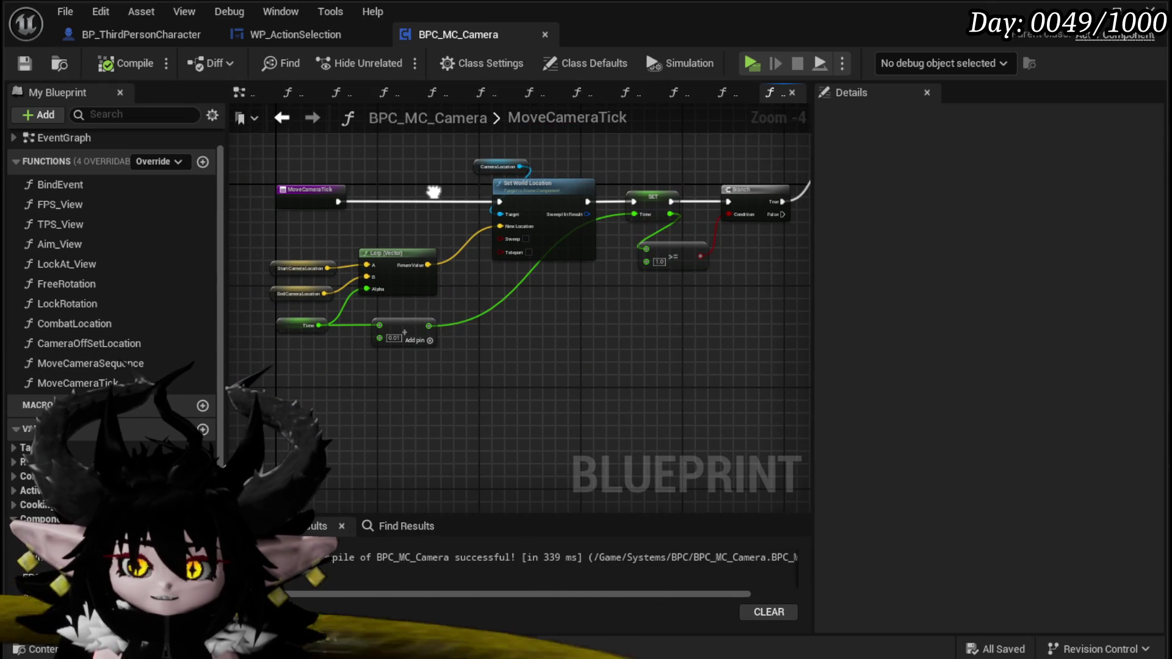
drag(705, 353, 741, 397)
click(320, 319)
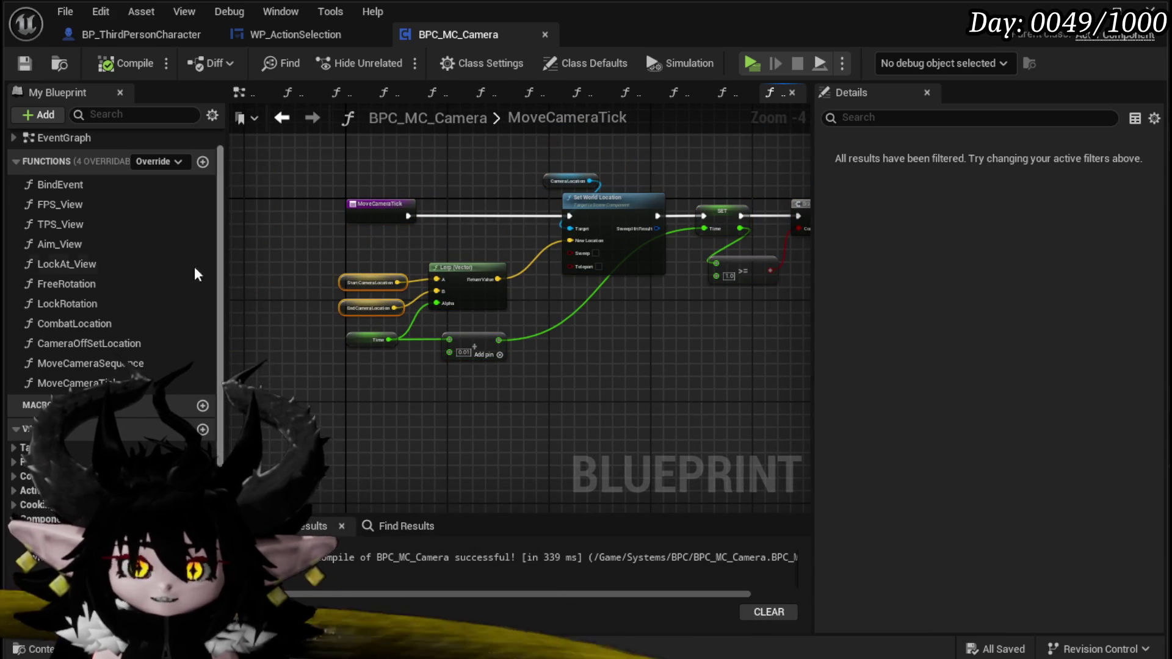
double_click(128, 324)
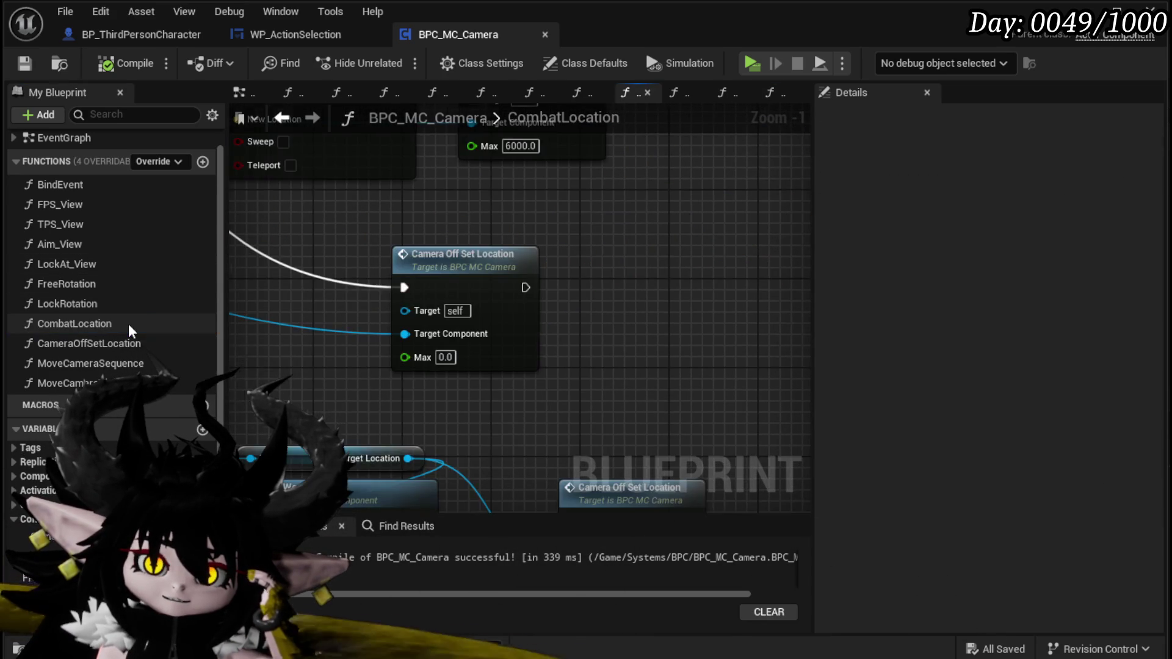
- Survey the CombatLocation graph and move the Aim Camera Location getter up
scroll(670, 416, up, 3)
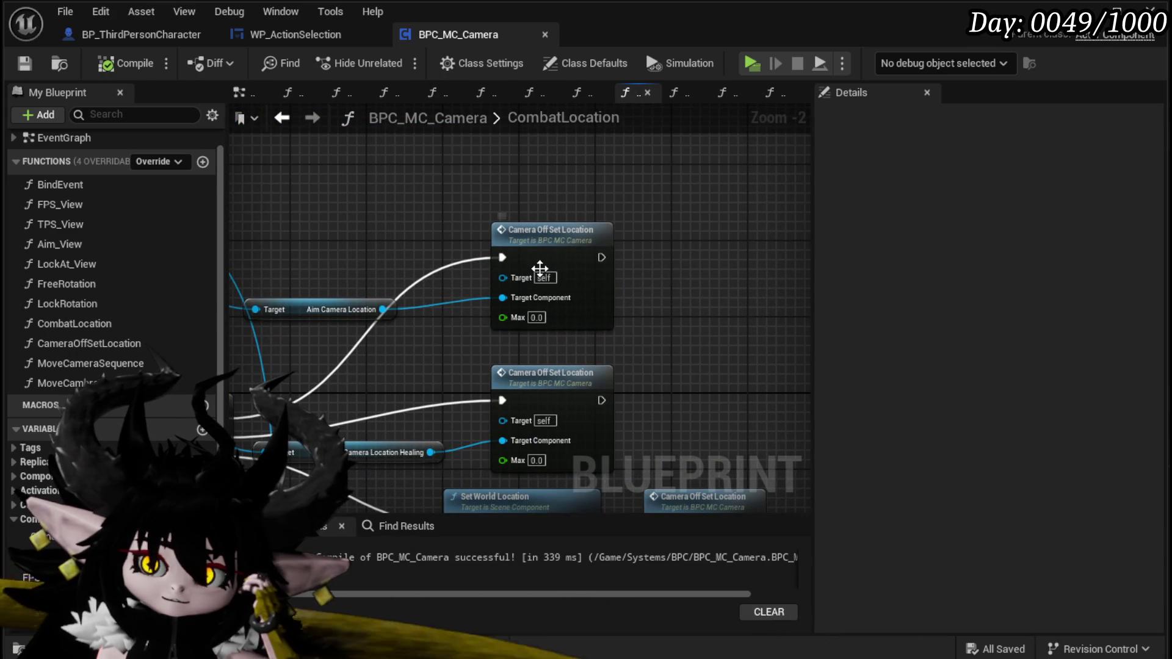
click(539, 274)
drag(343, 309, 372, 176)
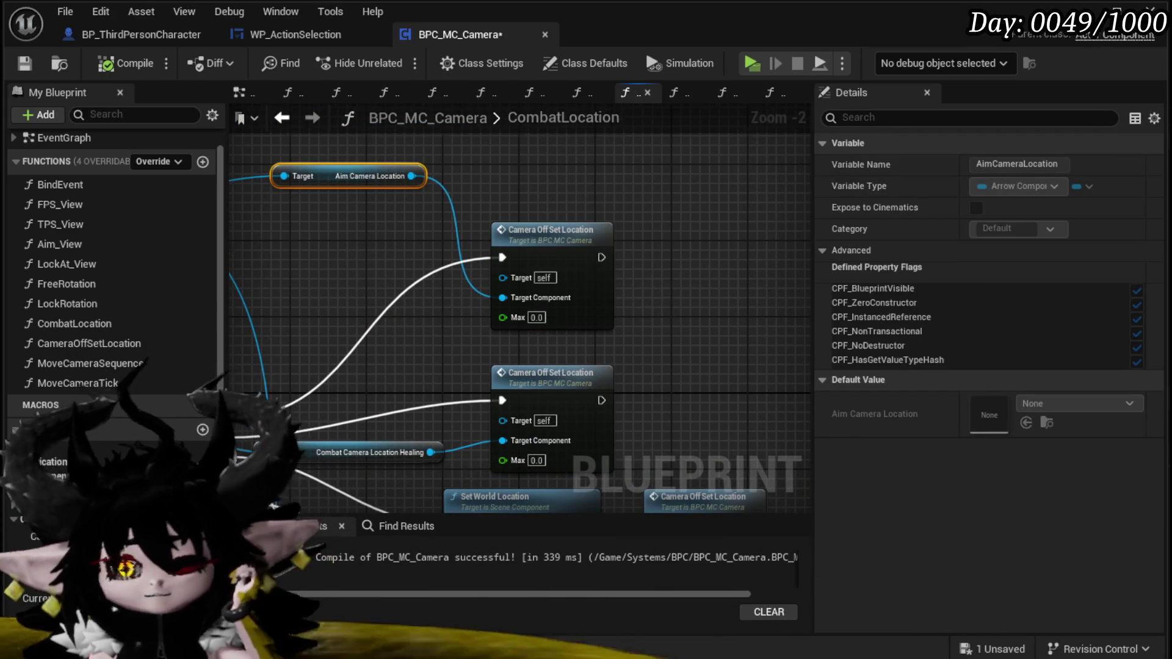
drag(599, 185, 744, 202)
drag(346, 239, 250, 106)
mouse_move(514, 364)
mouse_down()
mouse_move(501, 354)
mouse_move(472, 223)
mouse_up()
mouse_move(566, 403)
mouse_down()
mouse_move(522, 290)
mouse_move(592, 205)
mouse_move(347, 392)
mouse_move(405, 345)
mouse_move(488, 396)
mouse_move(272, 326)
mouse_up()
mouse_move(316, 294)
mouse_down()
mouse_move(677, 249)
mouse_move(647, 275)
mouse_move(660, 298)
mouse_up()
click(378, 384)
mouse_move(378, 385)
mouse_down()
mouse_move(549, 305)
mouse_move(379, 405)
mouse_move(354, 390)
mouse_up()
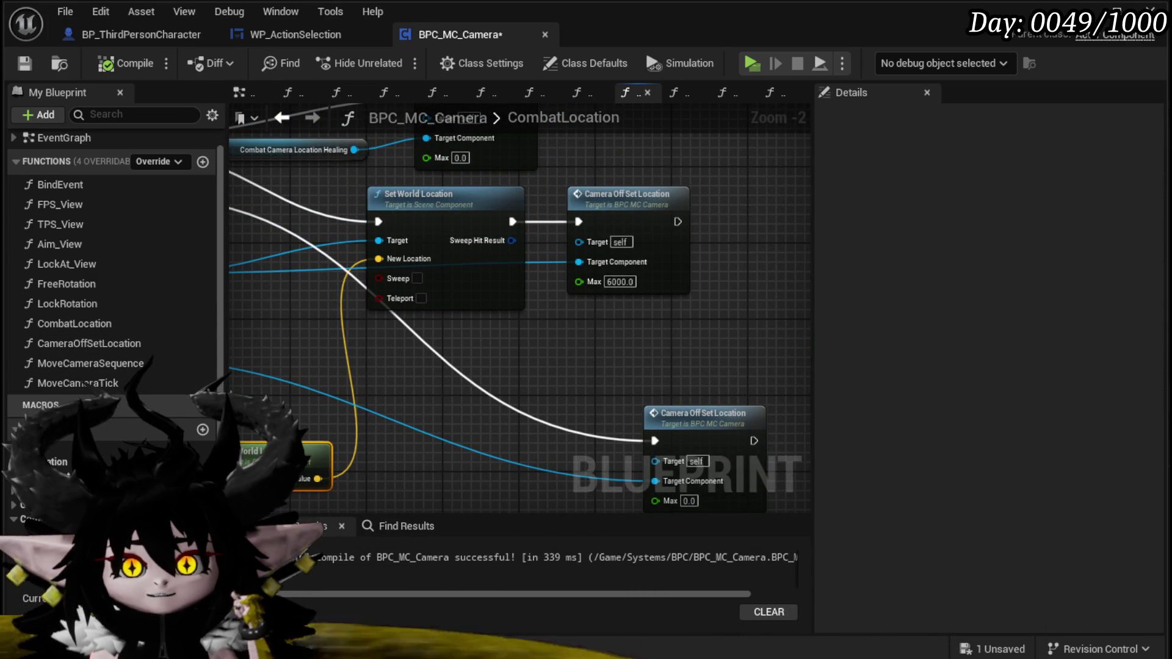
- Add a Move Camera Sequence call after Camera Off Set Location
drag(97, 363, 442, 329)
mouse_move(518, 364)
mouse_down()
mouse_move(379, 348)
mouse_move(575, 294)
mouse_up()
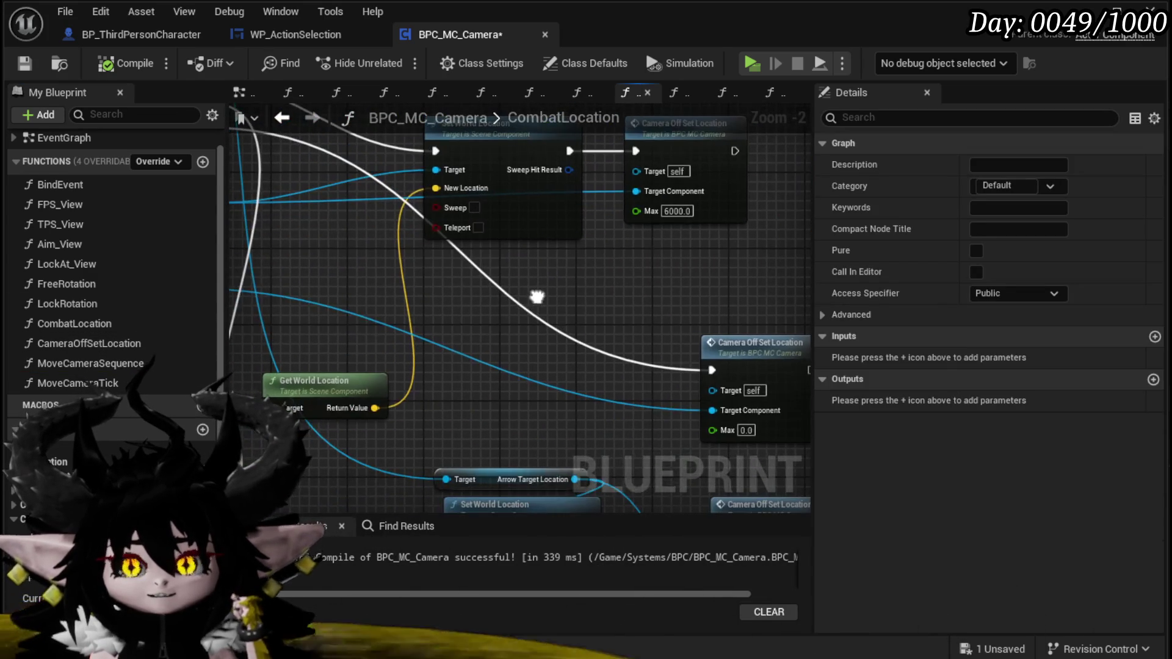
scroll(113, 256, down, 3)
- Add SET Start and End Camera Location nodes, feeding Get World Location into End
mouse_move(49, 518)
mouse_down()
mouse_move(515, 269)
mouse_move(311, 248)
mouse_up()
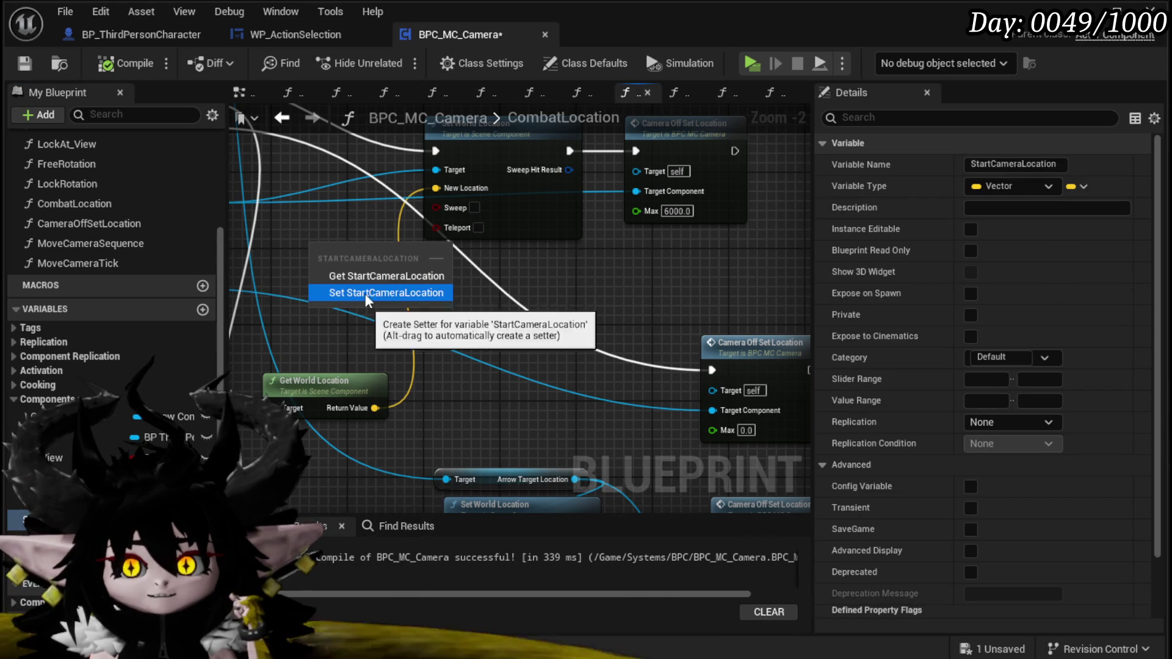
click(385, 293)
drag(49, 534, 459, 330)
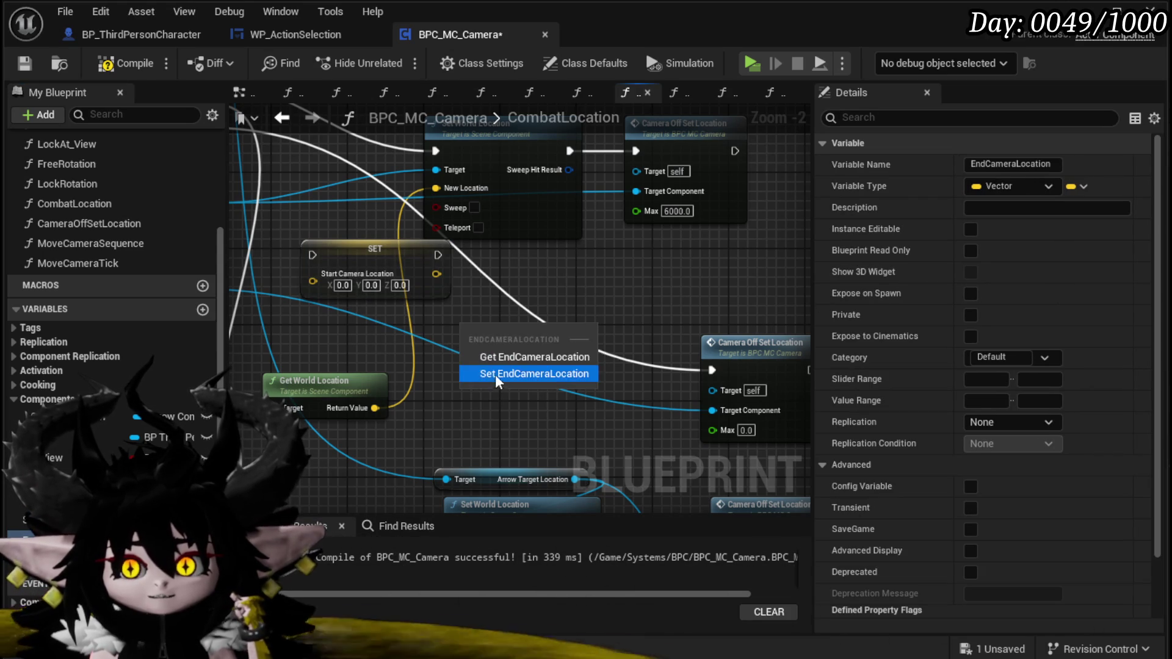
click(495, 374)
mouse_move(408, 379)
mouse_down()
mouse_move(557, 450)
mouse_move(541, 464)
mouse_move(433, 409)
mouse_move(449, 421)
mouse_move(525, 315)
mouse_move(432, 370)
mouse_up()
mouse_move(449, 419)
mouse_down()
mouse_move(453, 401)
mouse_move(537, 366)
mouse_move(413, 376)
mouse_move(287, 438)
mouse_up()
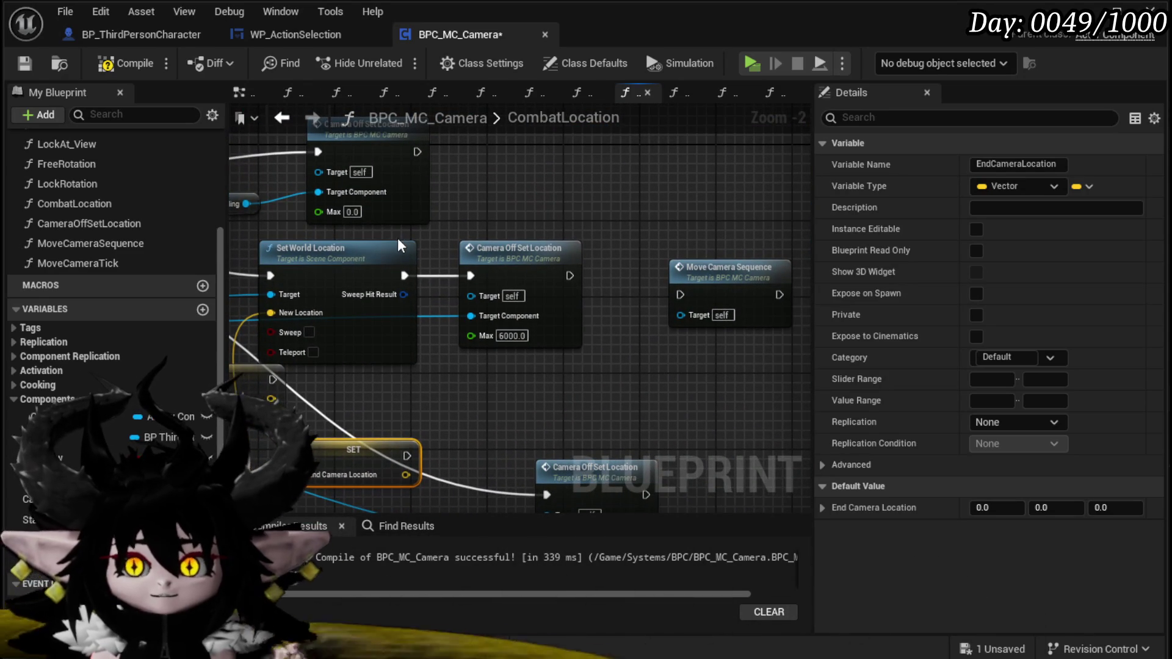
drag(270, 275, 672, 291)
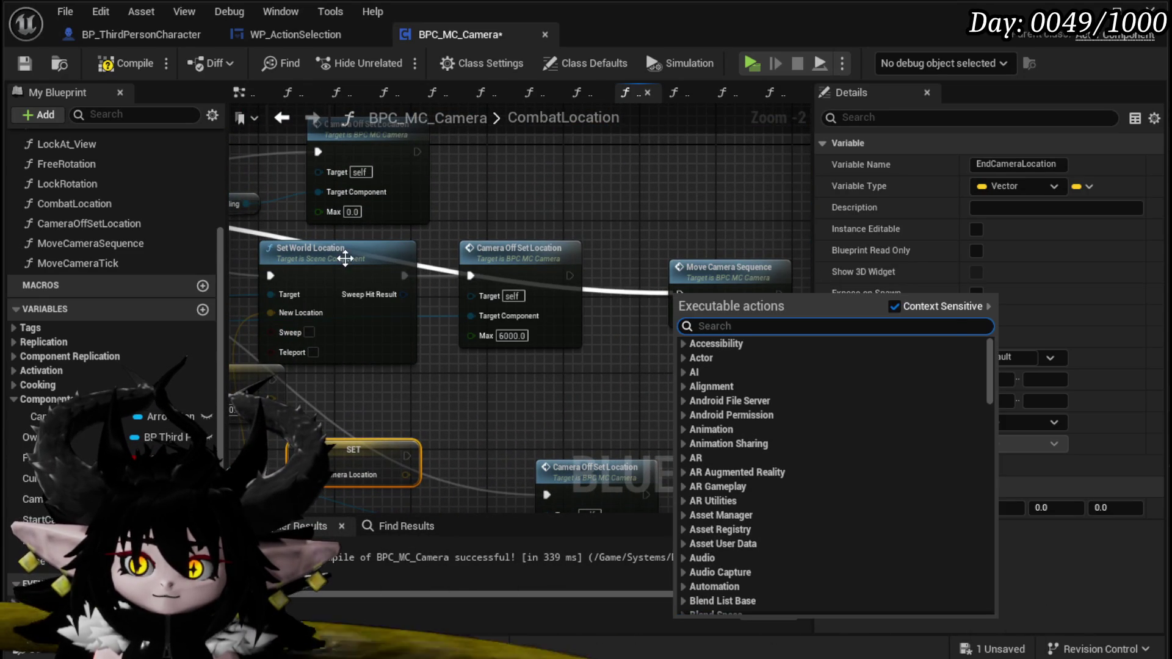
- Chain the camera location setters into Move Camera Sequence and rearrange the setter nodes
drag(371, 253, 554, 260)
mouse_move(456, 387)
mouse_down()
mouse_move(372, 382)
mouse_move(321, 396)
mouse_move(473, 448)
mouse_move(486, 480)
mouse_move(545, 390)
mouse_move(806, 415)
mouse_move(721, 290)
mouse_move(683, 301)
mouse_move(801, 231)
mouse_up()
drag(523, 312, 599, 313)
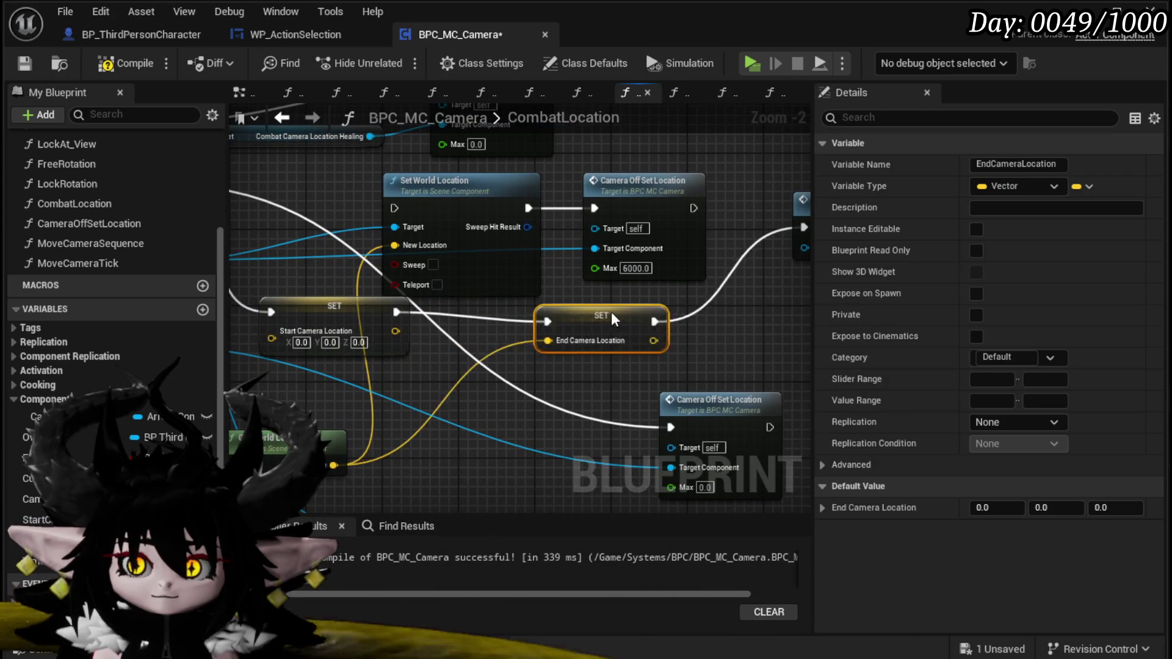
mouse_move(354, 309)
mouse_down()
mouse_move(389, 324)
mouse_move(450, 319)
mouse_up()
mouse_move(315, 312)
mouse_down()
mouse_move(520, 346)
mouse_move(233, 343)
mouse_up()
mouse_move(404, 190)
mouse_down()
mouse_move(575, 245)
mouse_move(633, 194)
mouse_move(629, 272)
mouse_up()
mouse_move(460, 390)
mouse_down()
mouse_move(557, 226)
mouse_move(598, 183)
mouse_up()
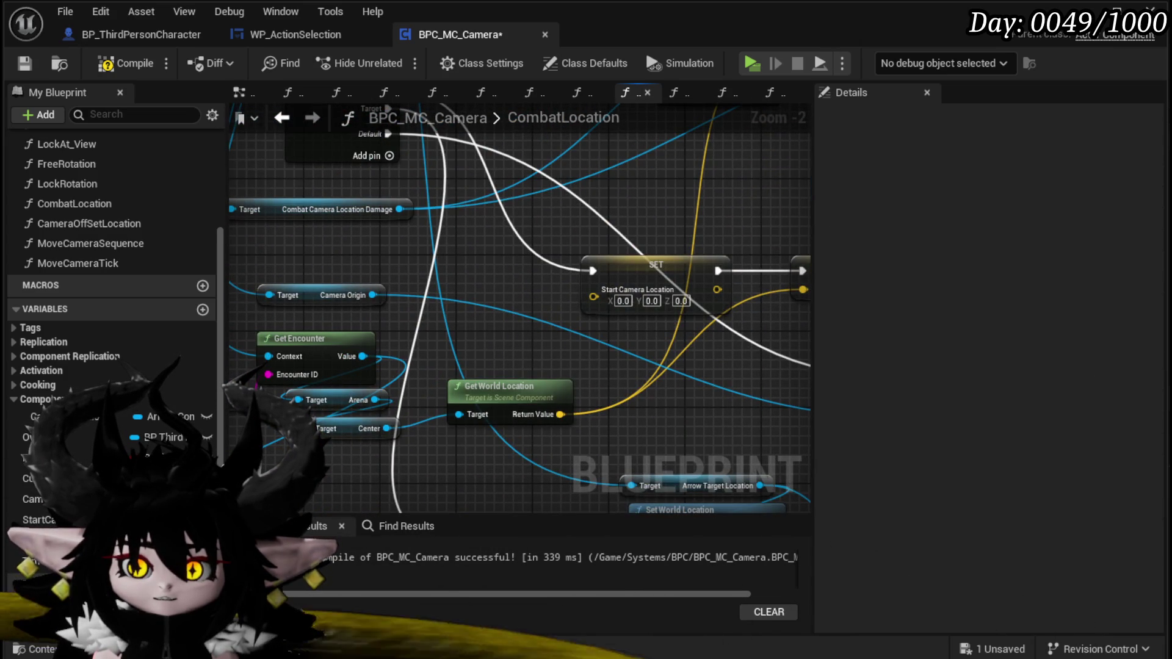
- Reposition the Center getter and the Combat Camera Location Damage getter in the graph
drag(305, 473, 375, 387)
drag(407, 343, 479, 363)
click(417, 346)
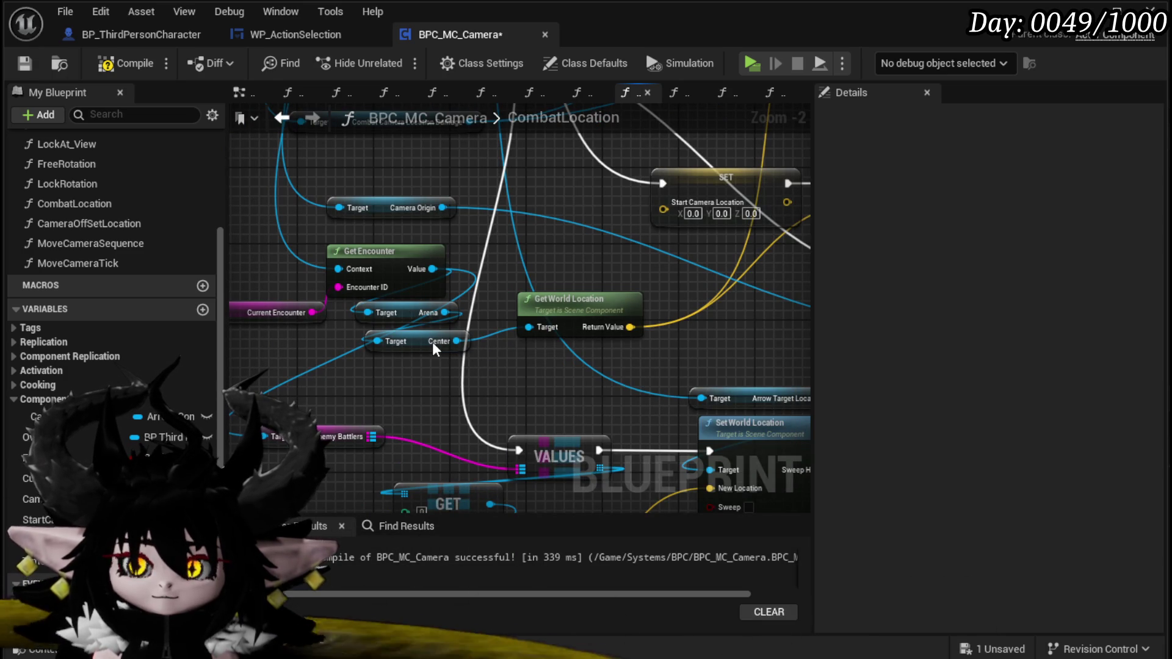
click(431, 342)
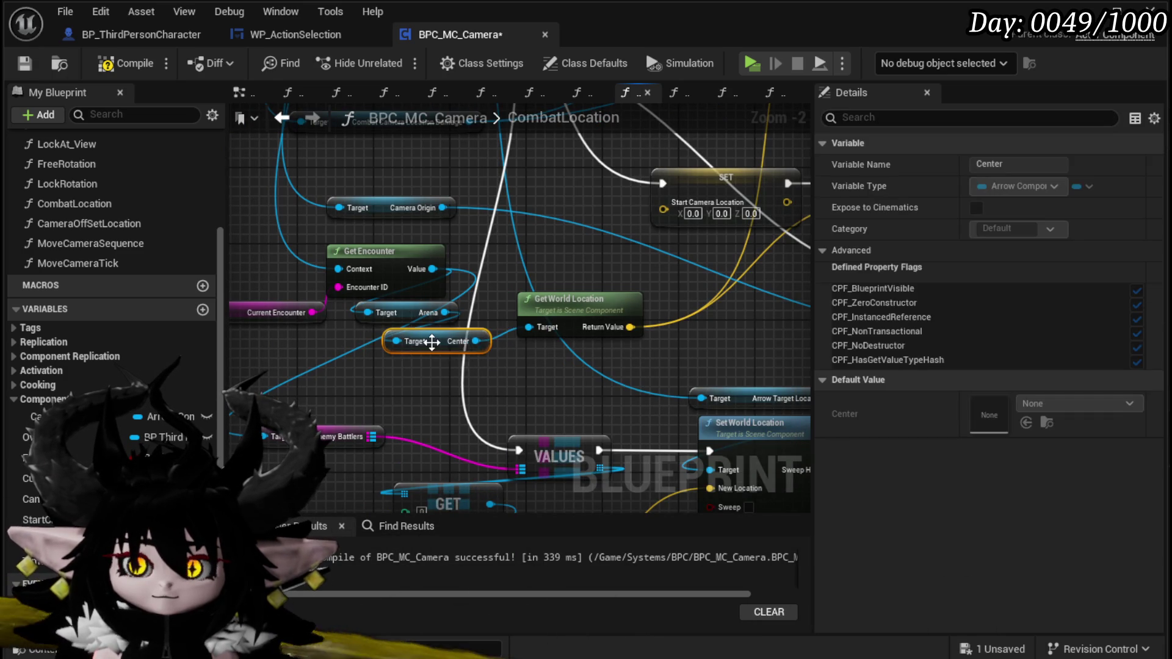
drag(431, 342, 469, 351)
mouse_move(534, 297)
mouse_down()
mouse_move(621, 256)
mouse_move(488, 333)
mouse_move(842, 263)
mouse_move(858, 219)
mouse_up()
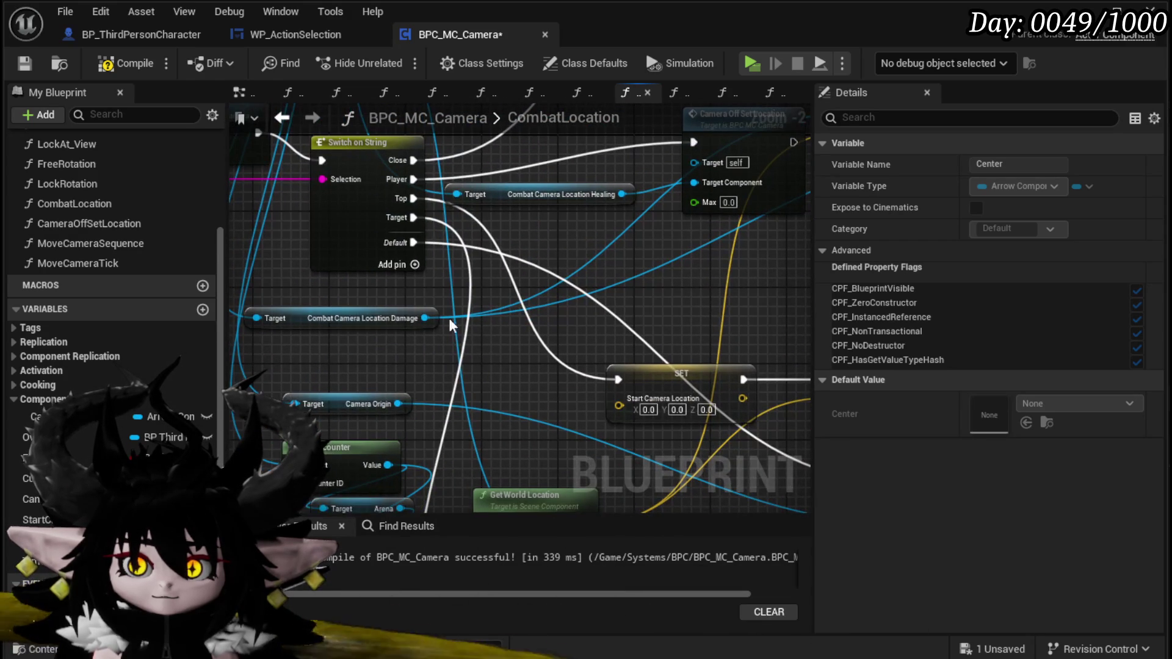
mouse_move(304, 321)
mouse_down()
mouse_move(277, 340)
mouse_move(356, 307)
mouse_move(287, 338)
mouse_move(205, 312)
mouse_up()
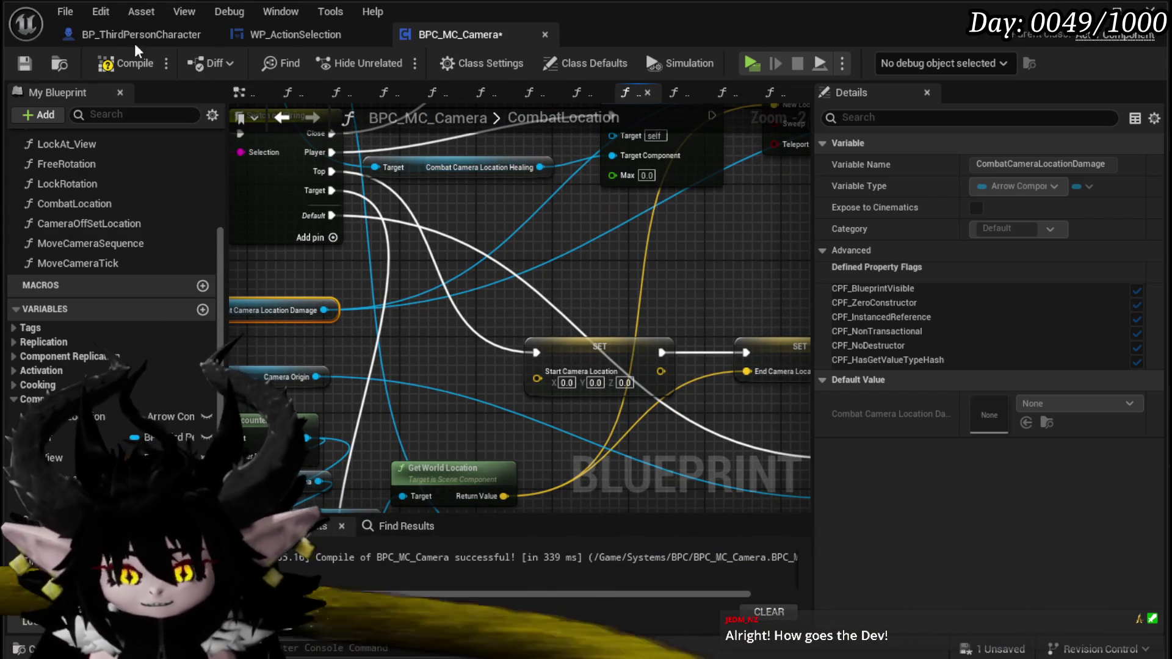
- Compile BPC_MC_Camera, then review the CombatLocation graph around the SET nodes and Center getter
click(122, 63)
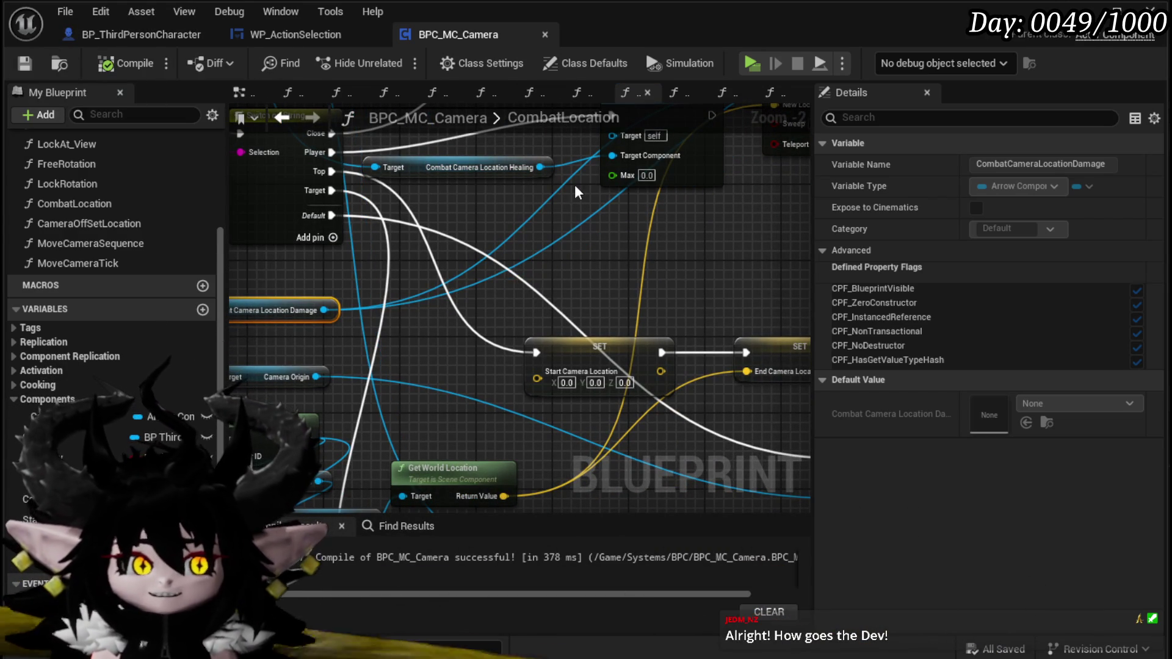
drag(627, 208, 532, 274)
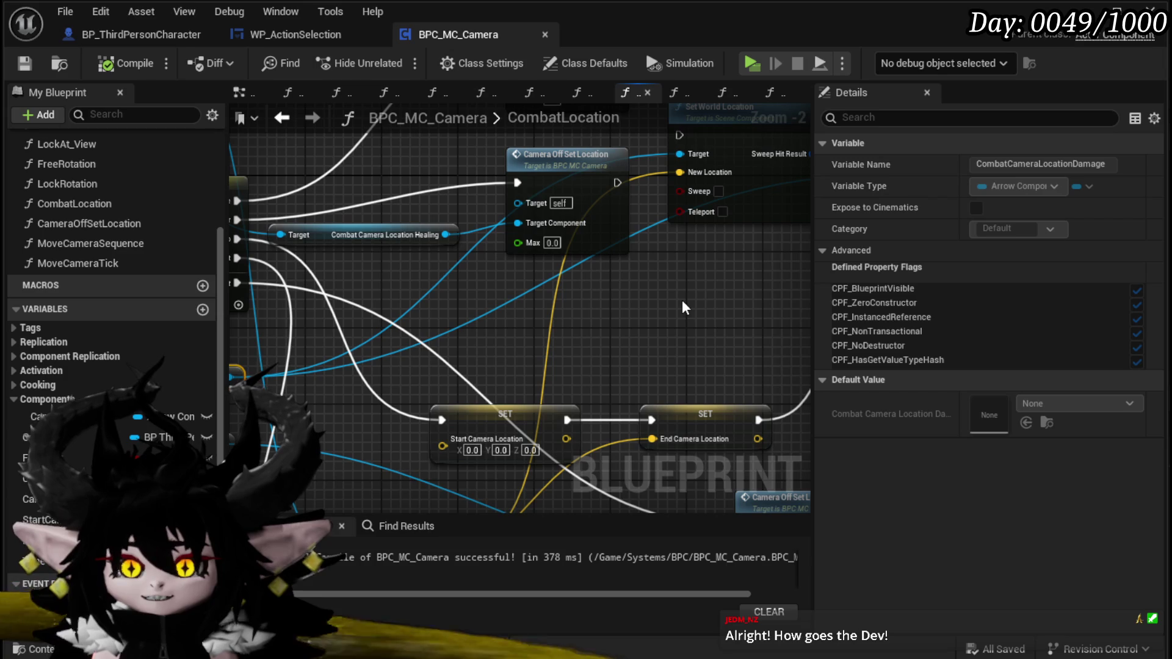
mouse_move(672, 297)
mouse_down()
mouse_move(441, 368)
mouse_move(415, 352)
mouse_move(587, 230)
mouse_move(733, 261)
mouse_move(709, 184)
mouse_move(766, 97)
mouse_up()
click(427, 340)
scroll(466, 305, down, 4)
scroll(465, 317, up, 4)
mouse_move(482, 320)
mouse_down()
mouse_move(409, 359)
mouse_move(427, 349)
mouse_up()
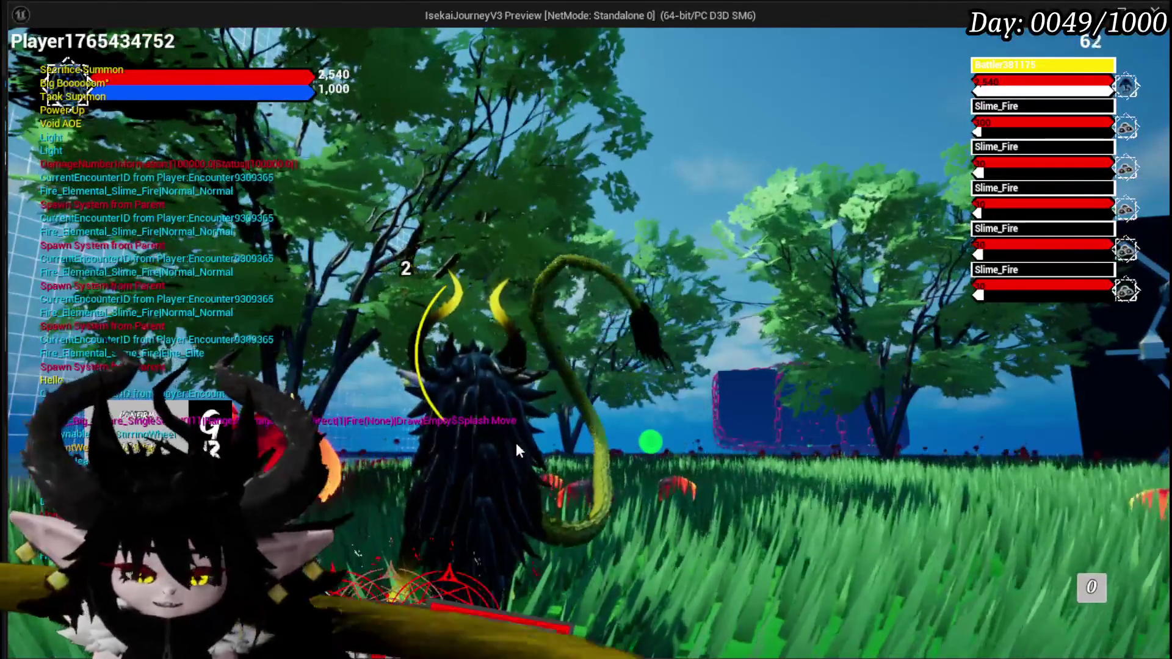
- Stop the play-mode preview and save the L_DungeonCreationTest level
key(Escape)
click(22, 62)
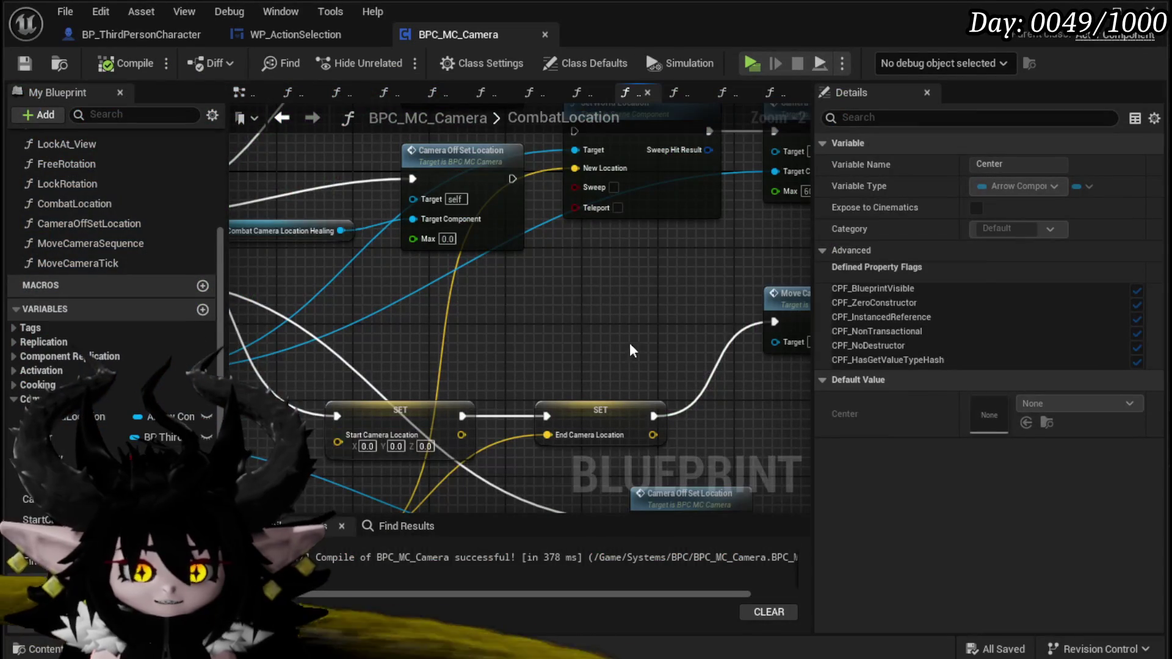
scroll(489, 262, up, 1)
scroll(489, 269, down, 3)
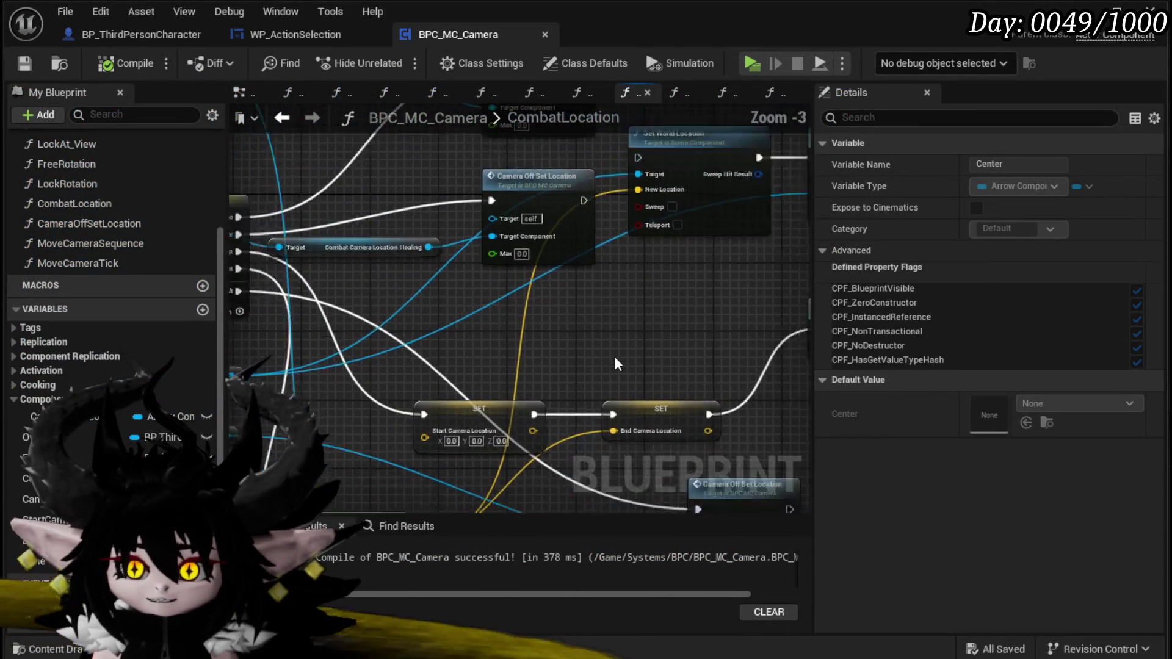
- Review BP_ThirdPersonCharacter's EventGraph, save that blueprint, and go back to BPC_MC_Camera
click(148, 42)
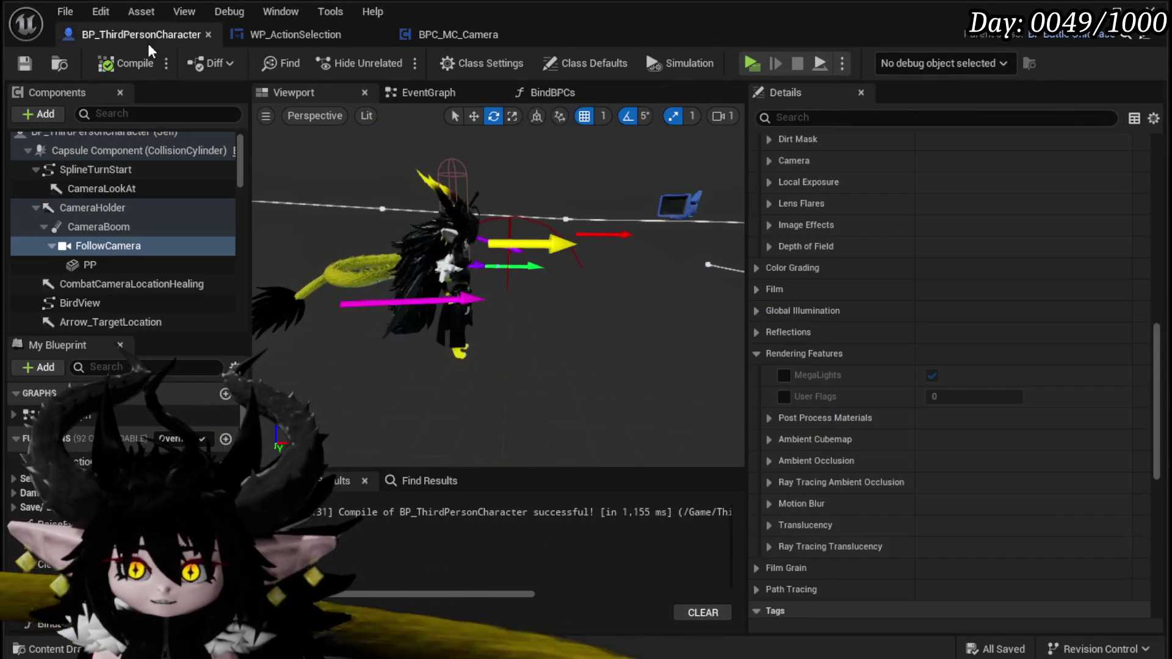
click(427, 91)
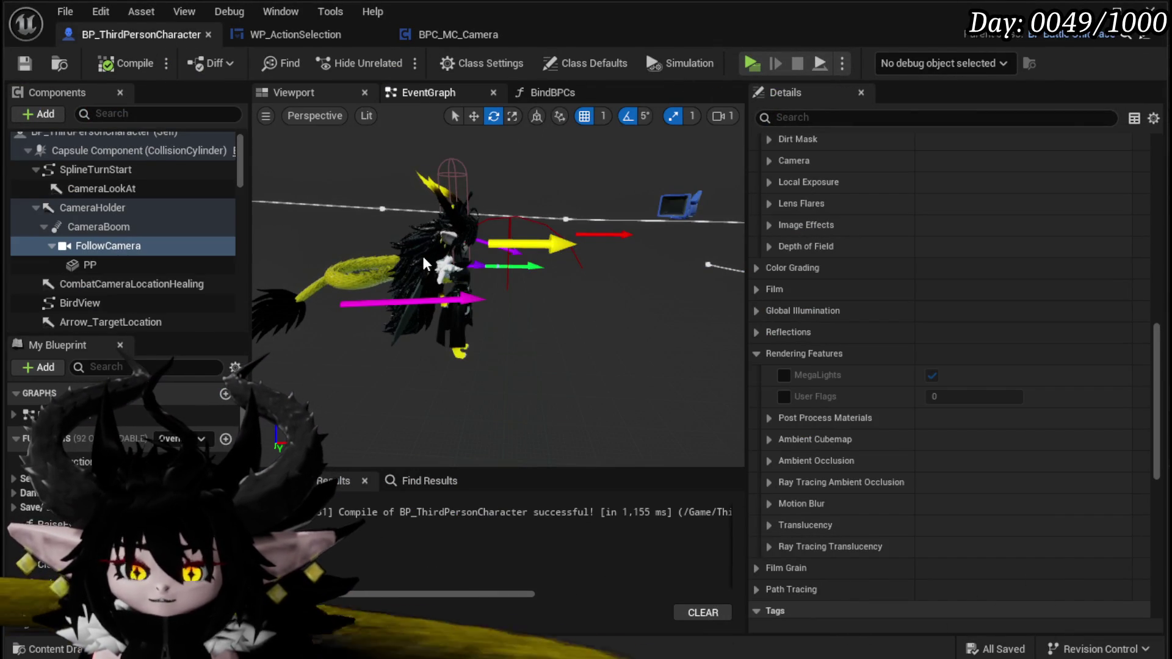
scroll(424, 258, down, 3)
scroll(423, 255, down, 5)
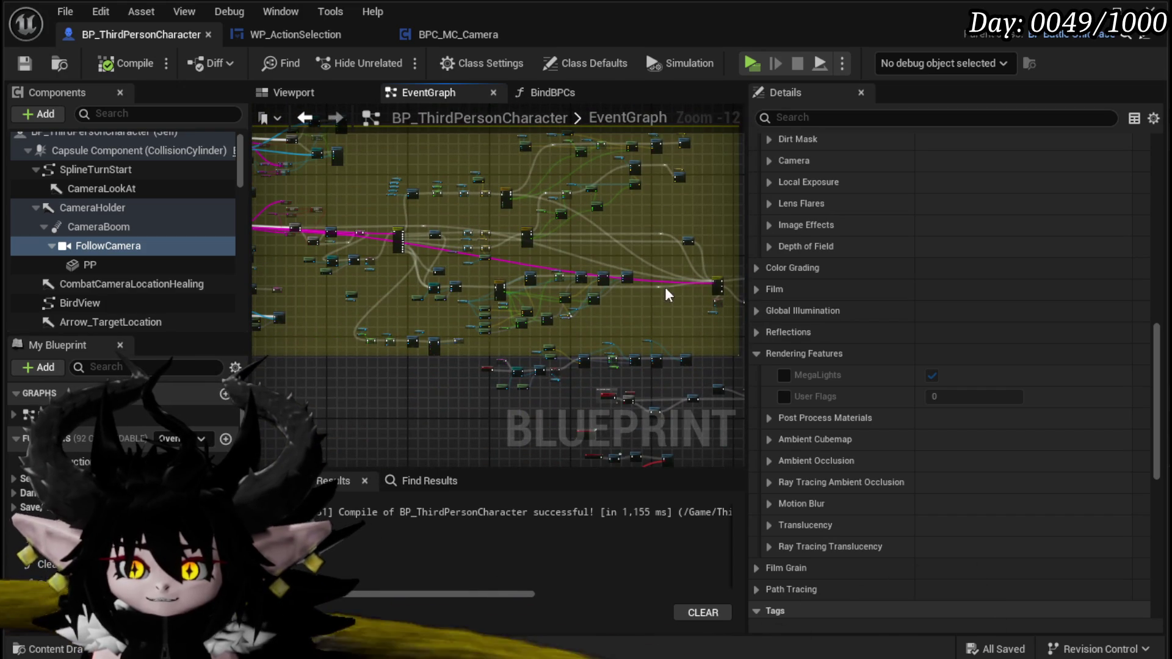
drag(508, 259, 437, 276)
drag(318, 171, 398, 191)
click(20, 67)
click(433, 34)
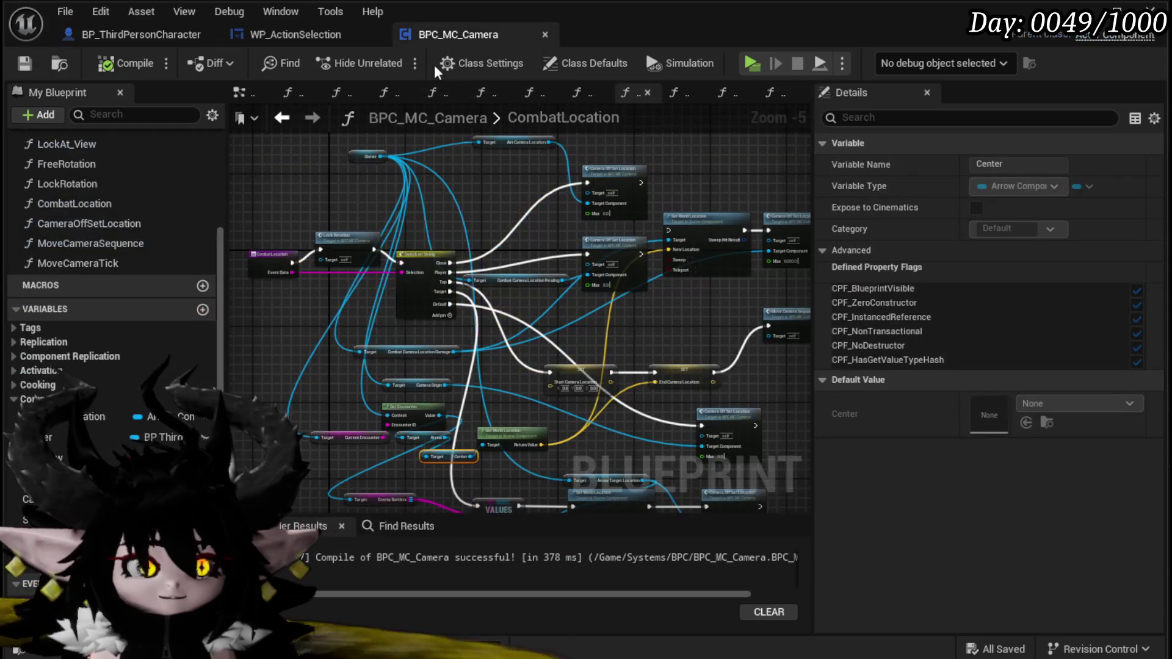
- Place Set World Location beside the Start Camera Location SET and wire its execution into it
drag(585, 267, 469, 243)
scroll(489, 244, up, 3)
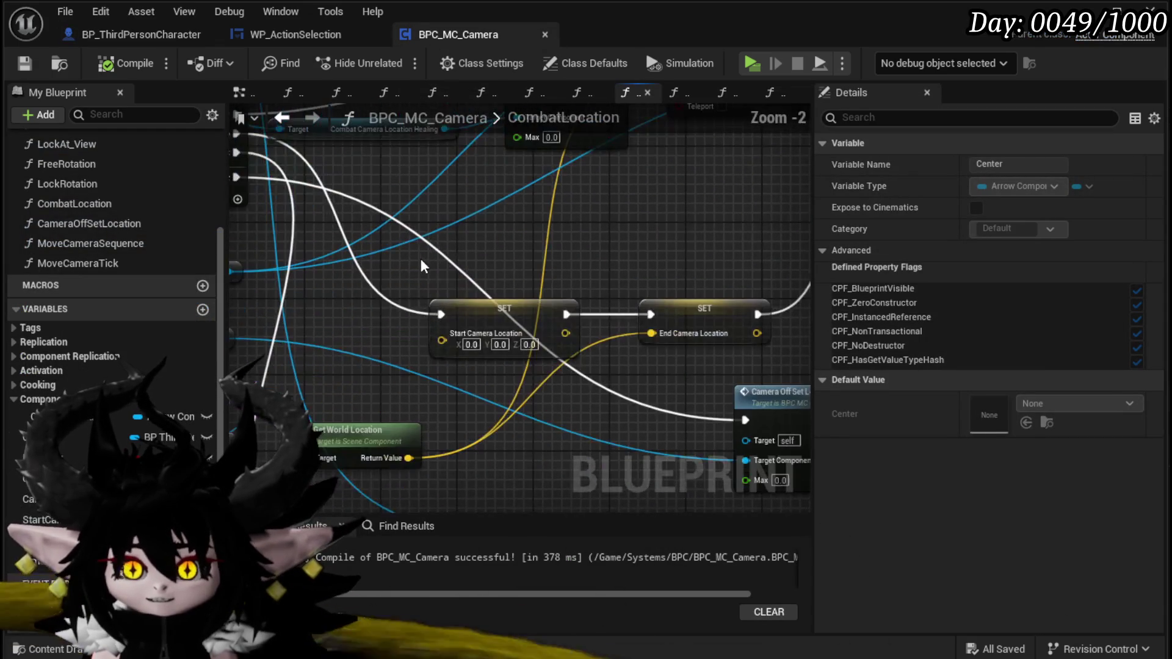
mouse_move(488, 317)
mouse_down()
mouse_move(604, 226)
mouse_move(547, 223)
mouse_move(620, 226)
mouse_move(689, 254)
mouse_up()
mouse_move(580, 222)
mouse_down()
mouse_move(243, 405)
mouse_move(308, 326)
mouse_up()
click(630, 350)
drag(630, 351, 627, 321)
drag(427, 345, 408, 258)
drag(618, 240, 578, 243)
drag(484, 265, 497, 265)
- Move the End Camera Location SET to run after Set World Location
drag(661, 265, 456, 287)
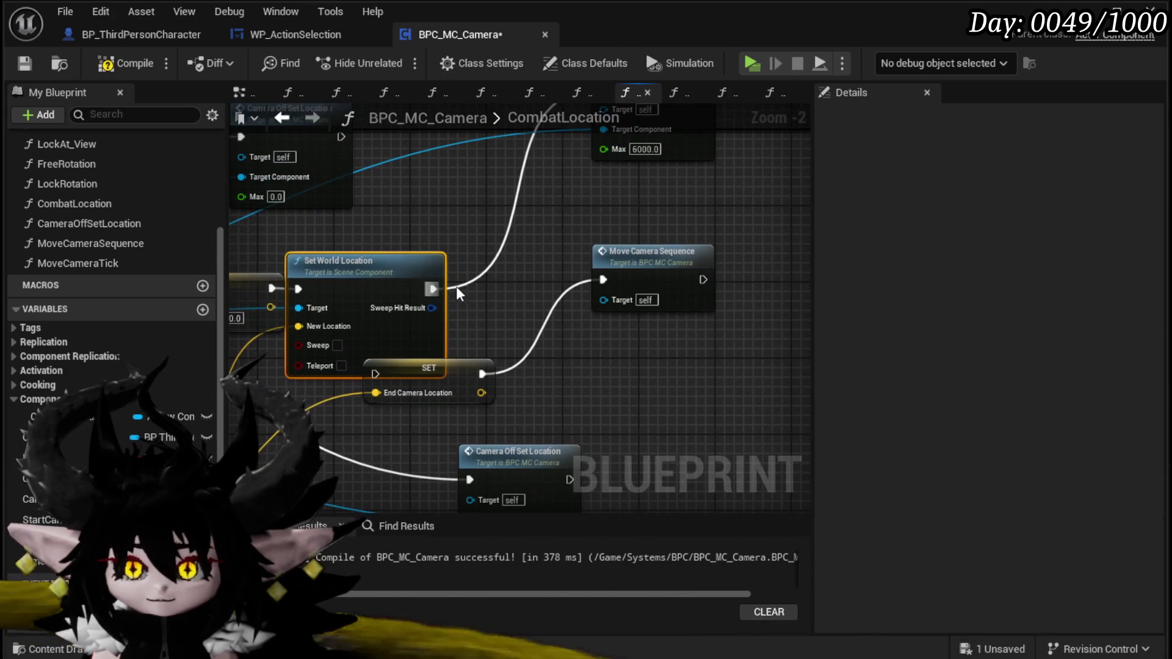
drag(454, 369, 557, 279)
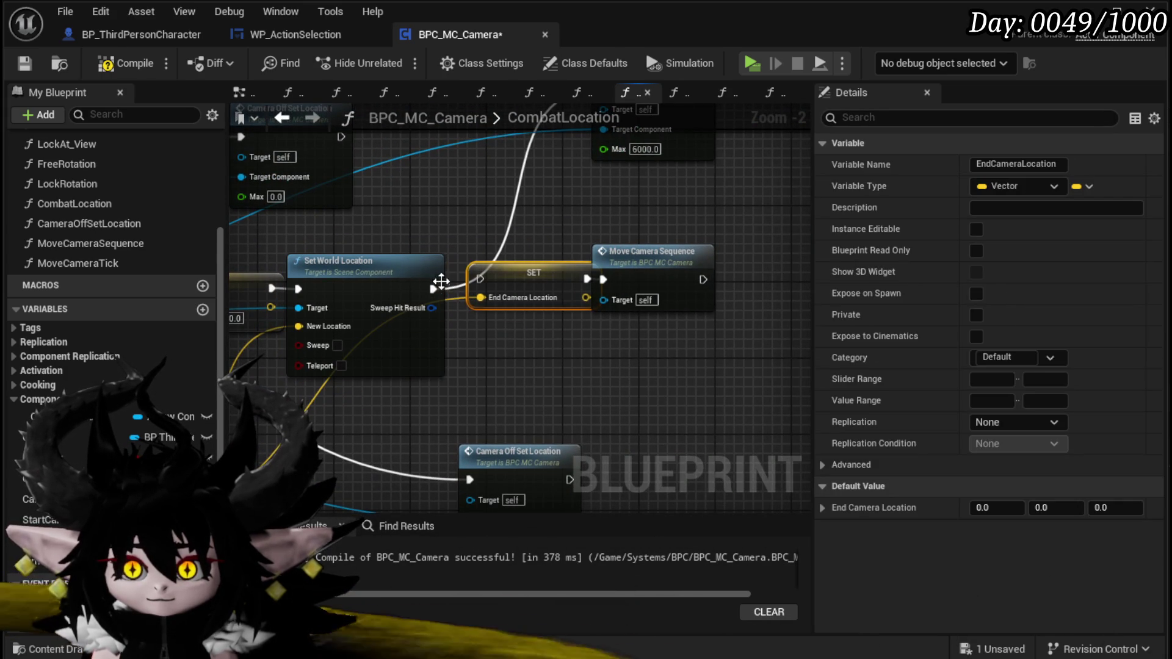
click(427, 271)
mouse_move(428, 271)
mouse_down()
mouse_move(695, 149)
mouse_move(477, 204)
mouse_move(865, 182)
mouse_up()
drag(455, 266, 282, 245)
- Add Get World Location from the damage arrow to feed End Camera Location
drag(562, 328, 562, 327)
text(get)
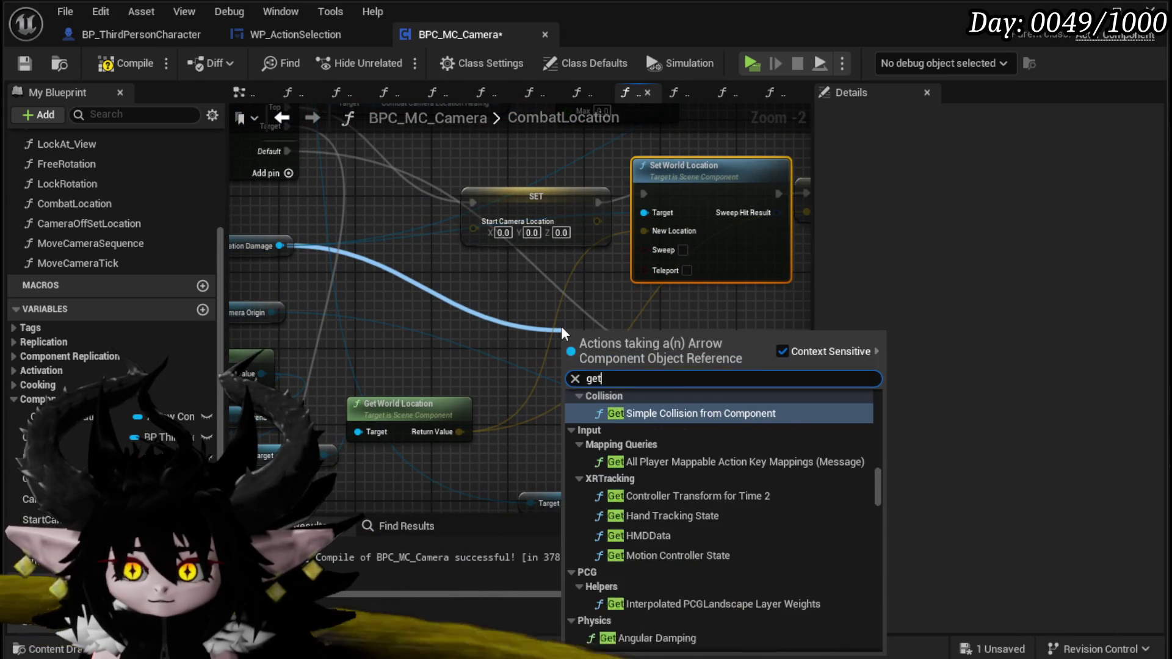
text( world l)
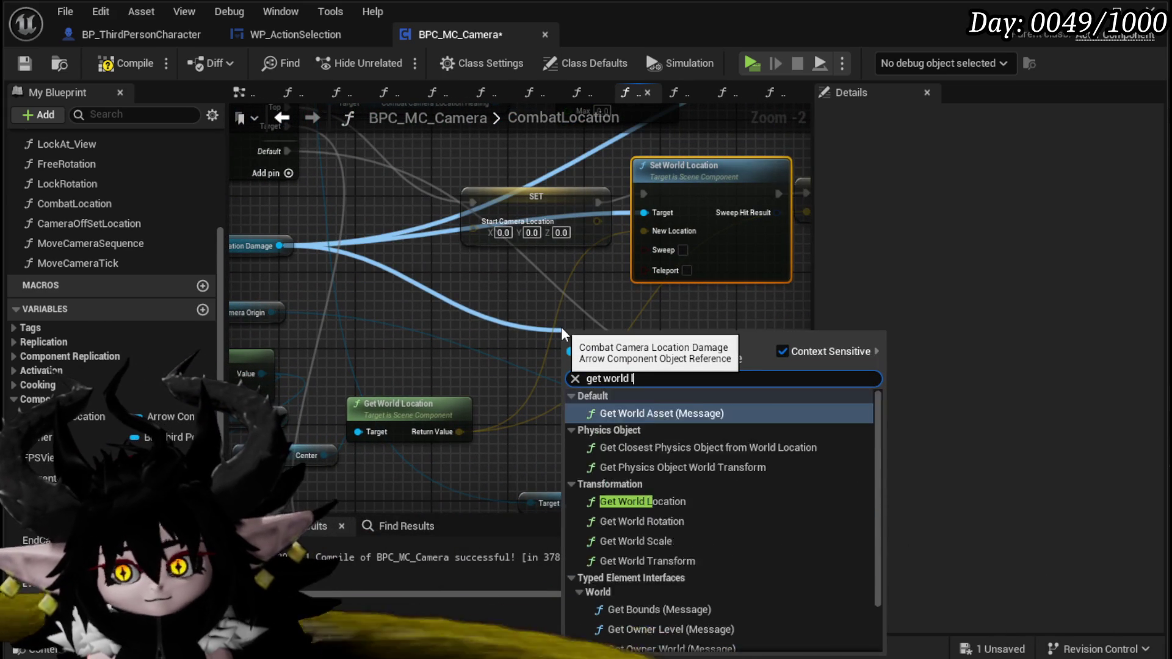
text(ocation)
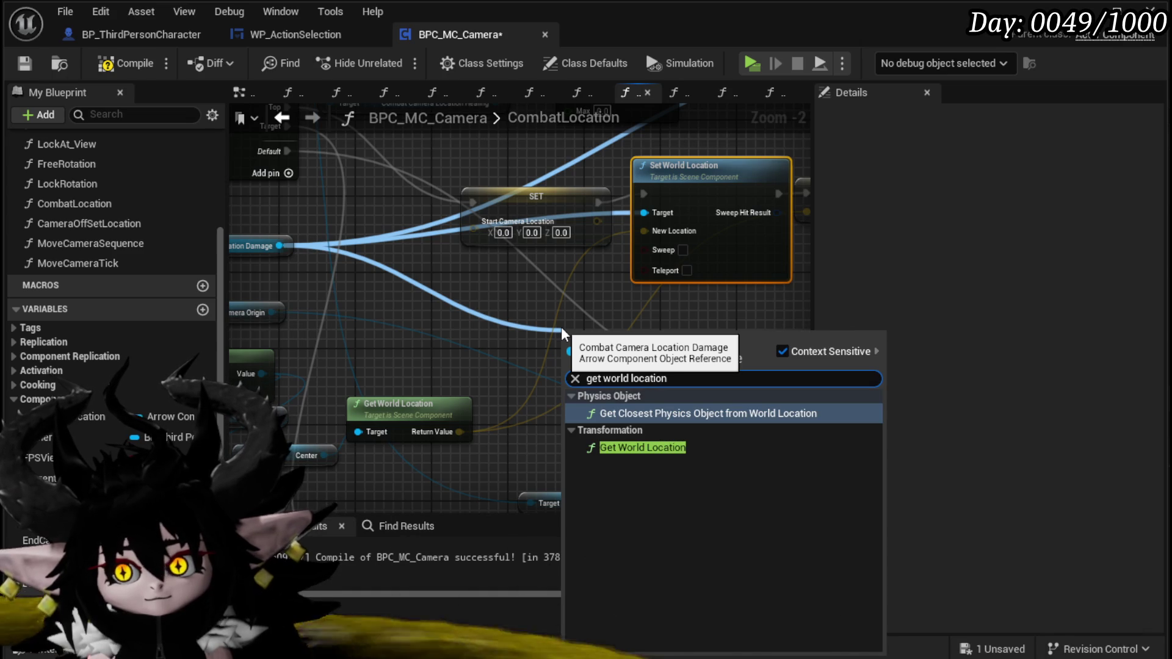
click(730, 449)
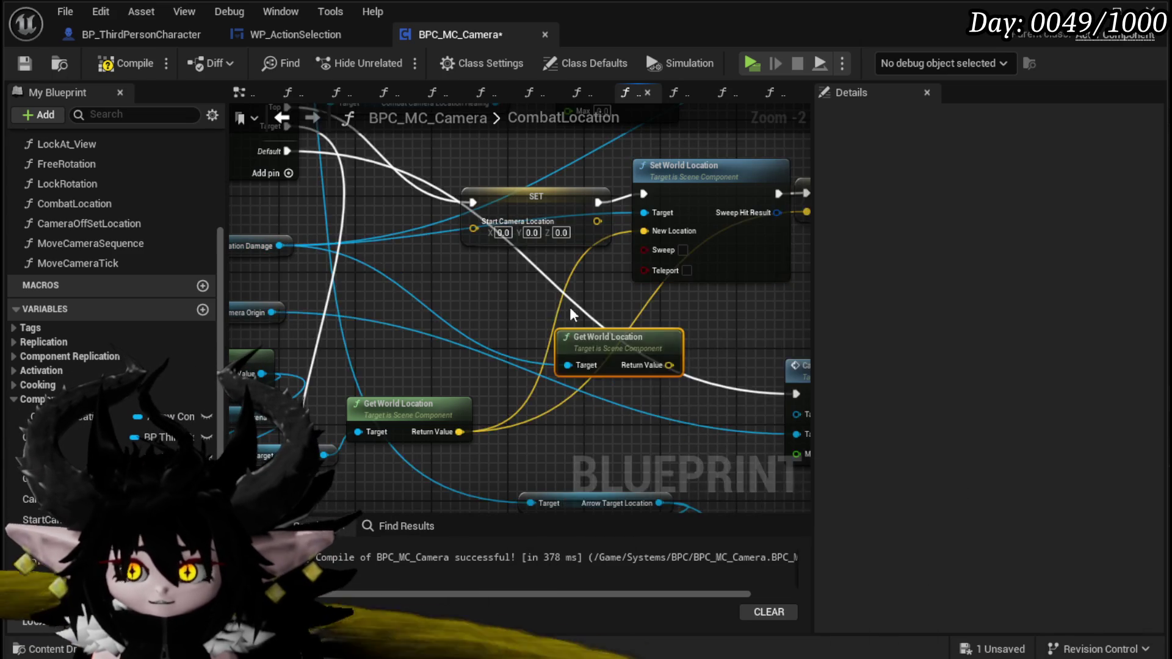
drag(542, 354, 541, 355)
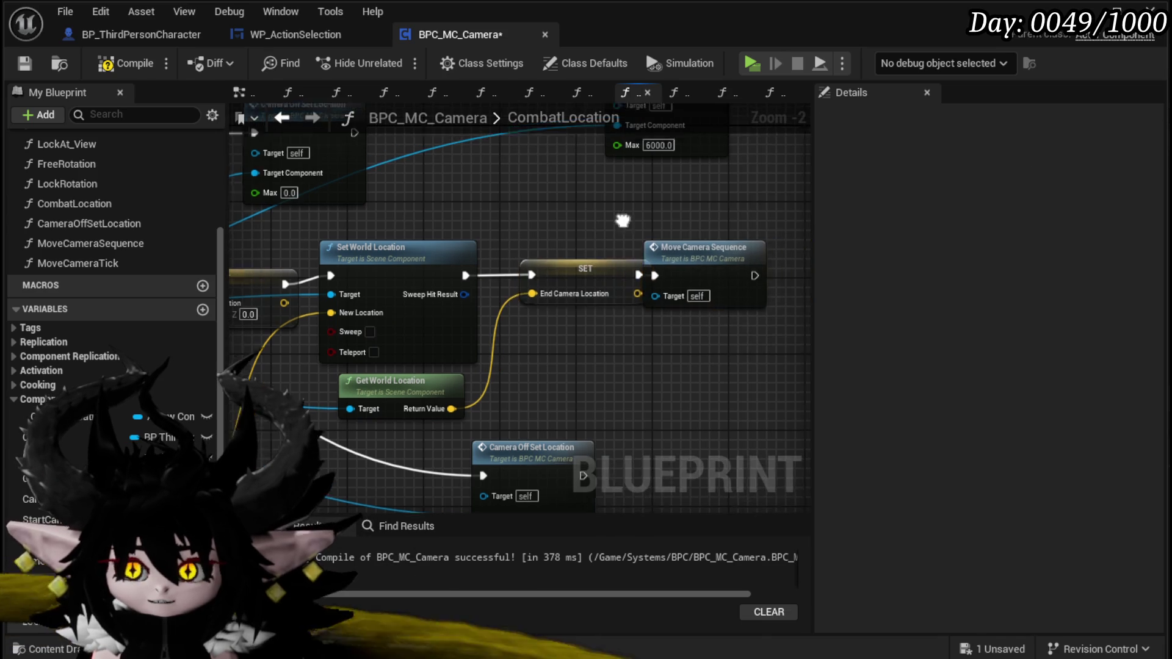
click(360, 267)
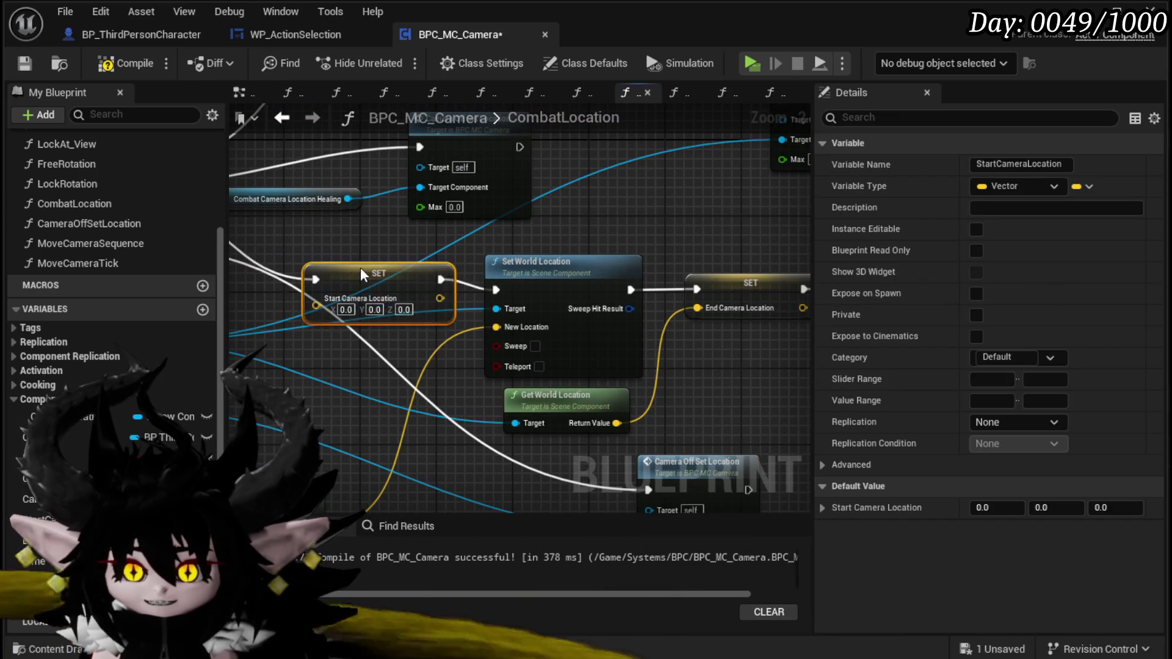
drag(408, 268, 369, 244)
mouse_move(457, 244)
mouse_down()
mouse_move(479, 341)
mouse_move(473, 452)
mouse_up()
drag(293, 407, 484, 357)
- Shift the node chain through Move Camera Sequence into place, then compile and save
mouse_move(506, 421)
mouse_down()
mouse_move(650, 342)
mouse_move(579, 412)
mouse_up()
drag(448, 284, 537, 285)
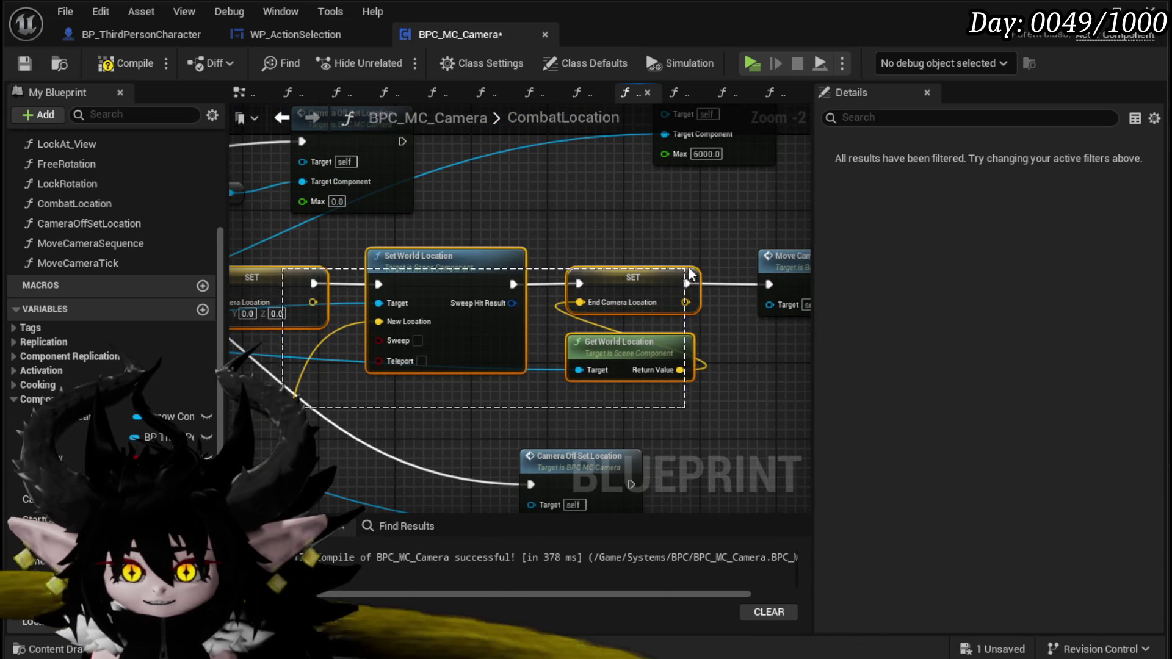
drag(685, 278, 797, 256)
drag(288, 274, 446, 279)
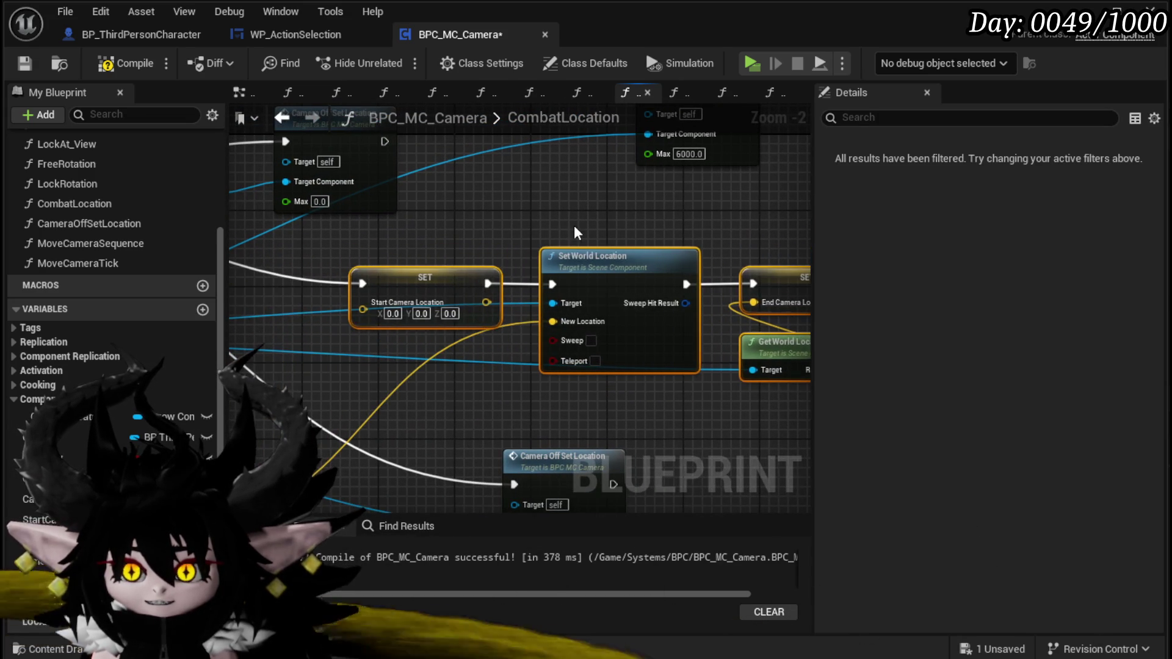
drag(574, 225, 213, 246)
mouse_move(590, 277)
mouse_down()
mouse_move(661, 291)
mouse_move(632, 281)
mouse_move(696, 261)
mouse_move(628, 248)
mouse_move(623, 357)
mouse_move(591, 340)
mouse_move(654, 354)
mouse_move(742, 332)
mouse_up()
scroll(624, 358, down, 1)
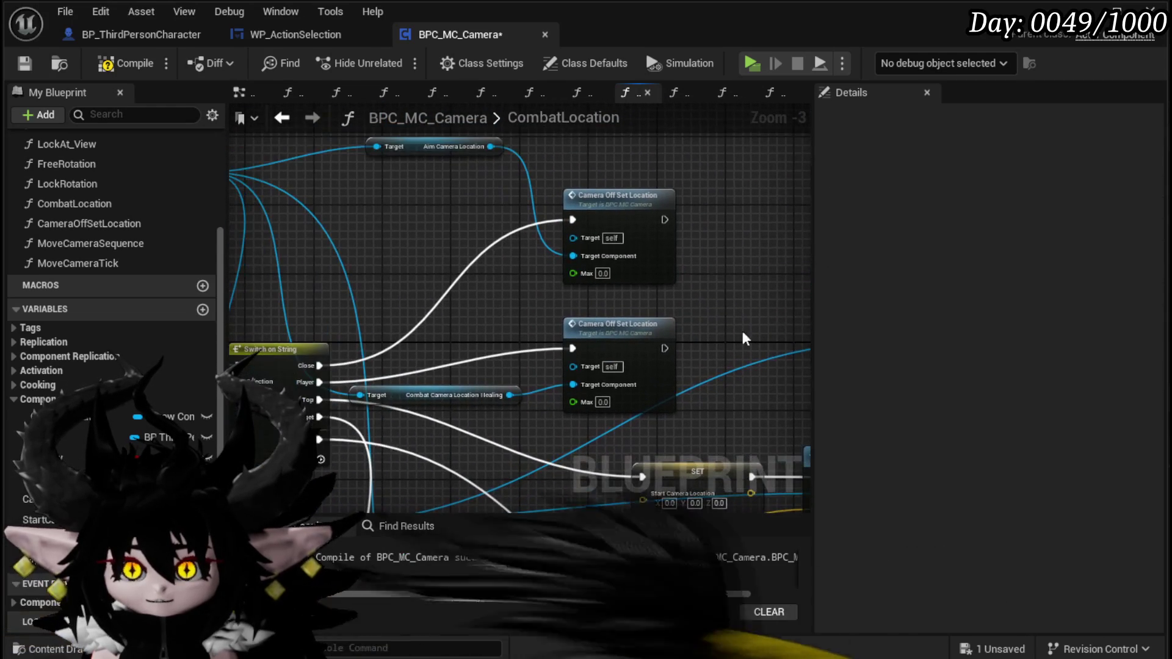
click(20, 67)
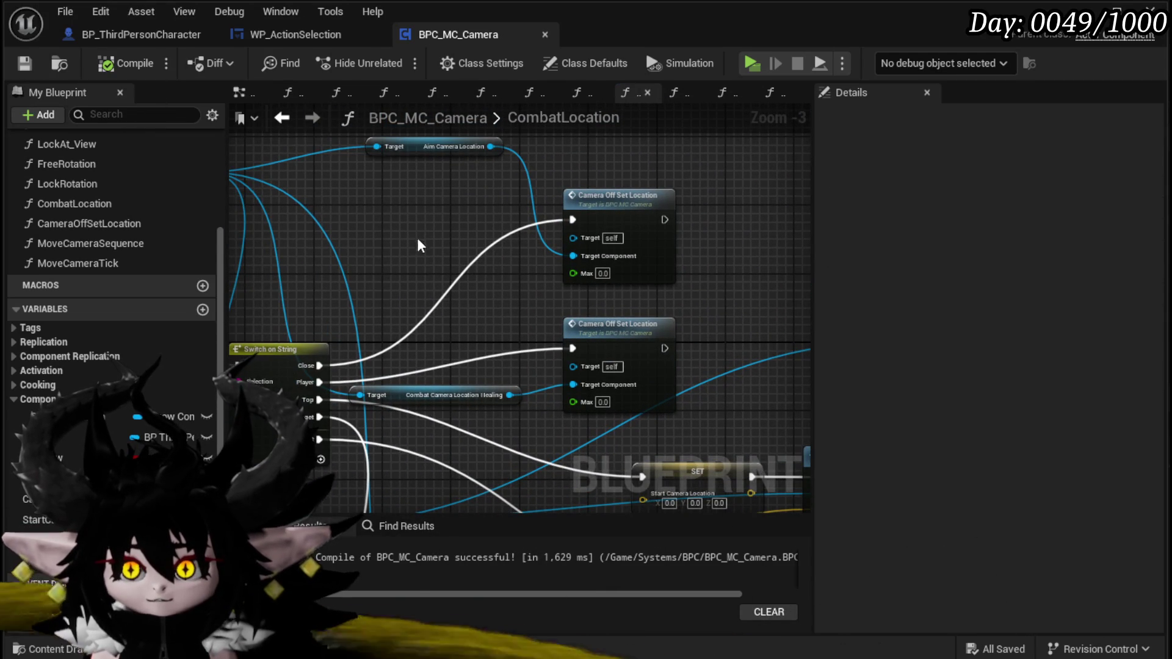
- Add a CameraLocation component getter near the Start Camera Location SET
drag(416, 236, 538, 291)
drag(341, 227, 282, 202)
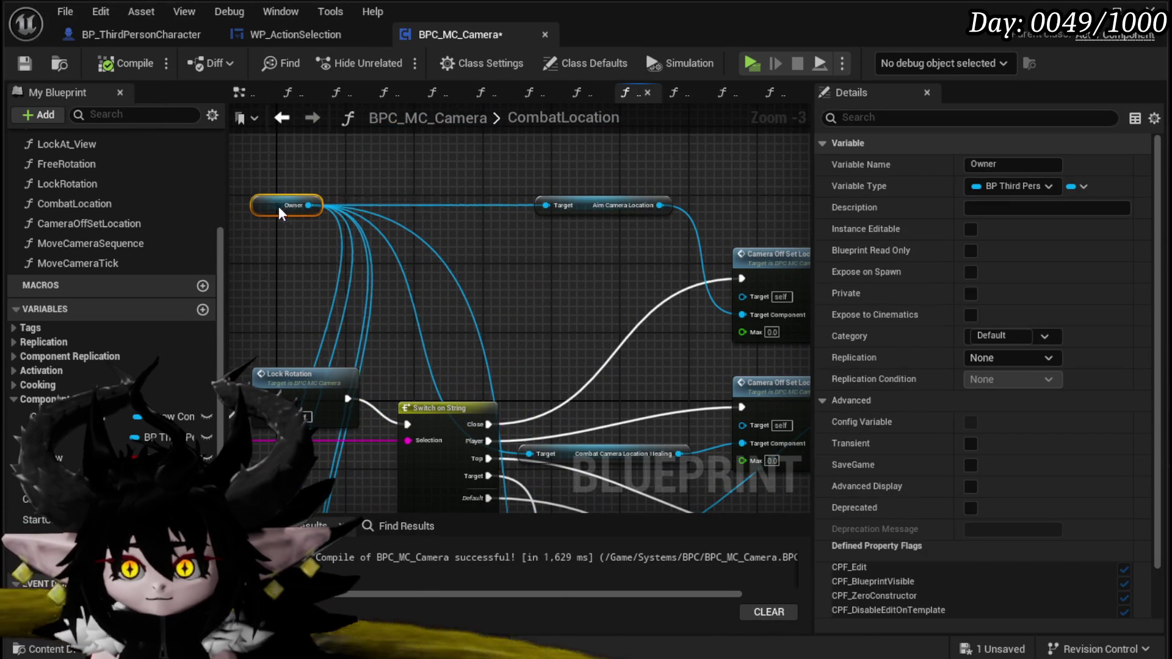
mouse_move(571, 274)
mouse_down()
mouse_move(517, 211)
mouse_move(464, 256)
mouse_move(412, 384)
mouse_move(452, 385)
mouse_move(381, 305)
mouse_move(356, 215)
mouse_up()
drag(361, 260, 385, 279)
text(get)
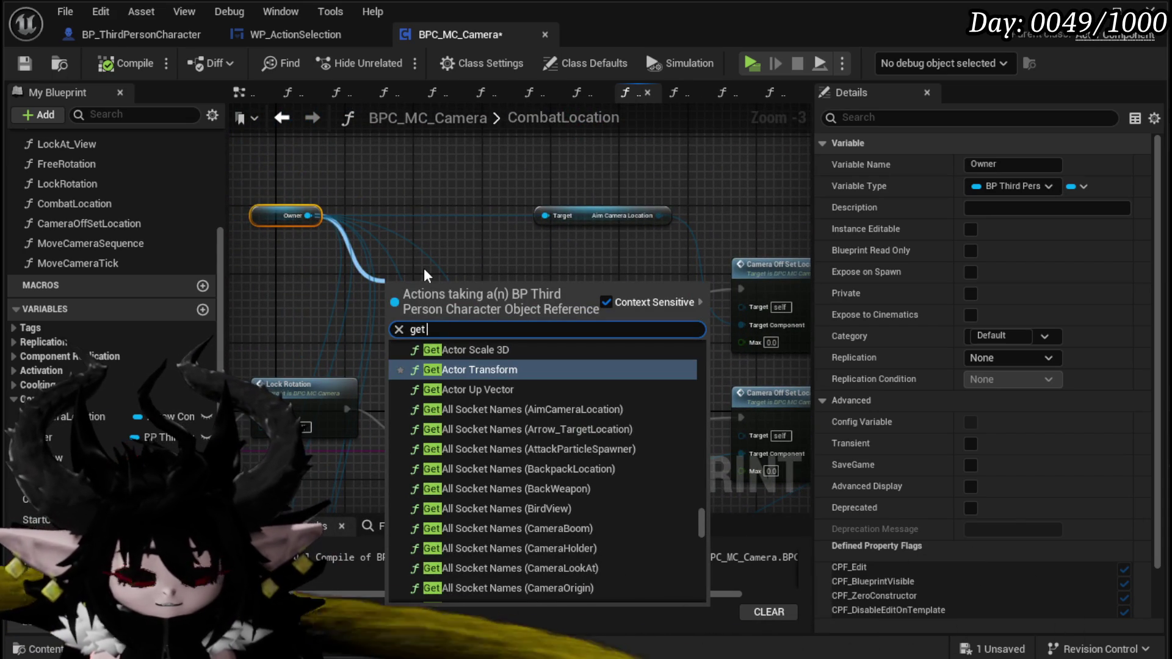
drag(37, 417, 435, 291)
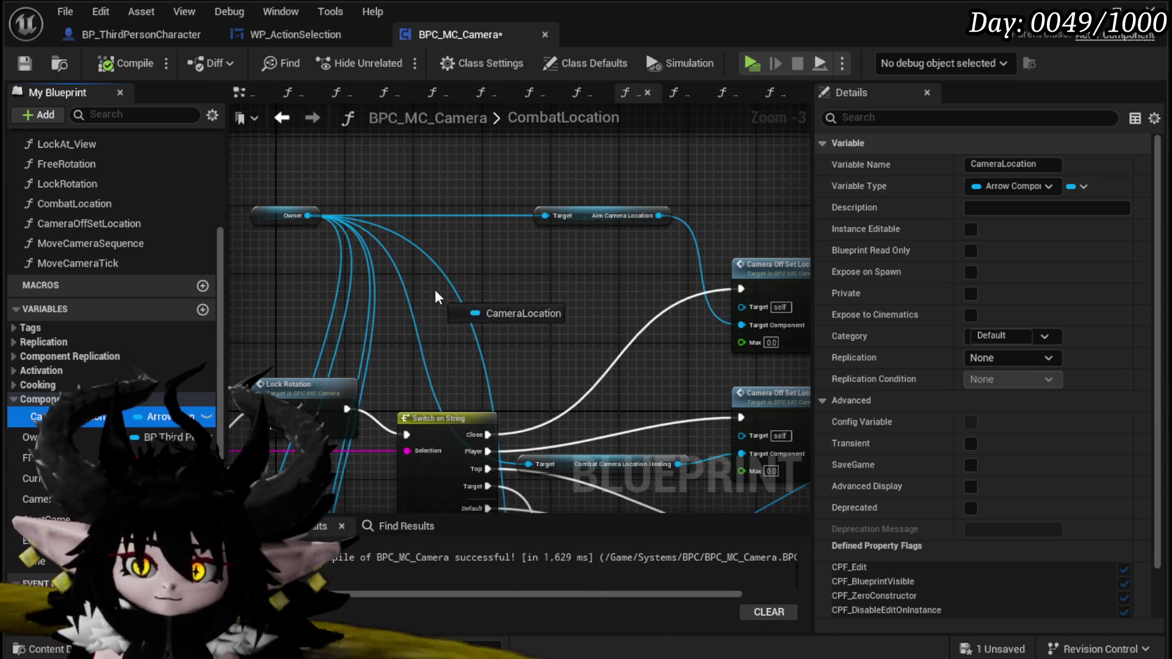
click(558, 317)
- Feed CameraLocation's Get World Location into Start Camera Location
mouse_move(563, 326)
mouse_down()
mouse_move(301, 212)
mouse_move(378, 226)
mouse_move(345, 235)
mouse_up()
text(get)
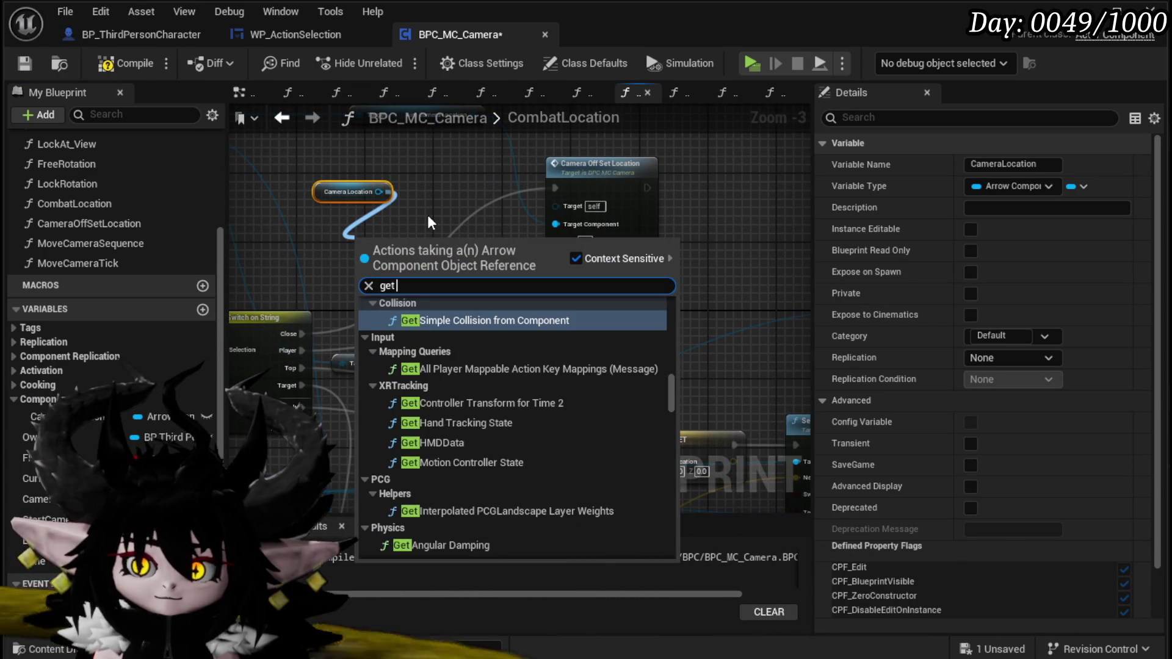
text( world location)
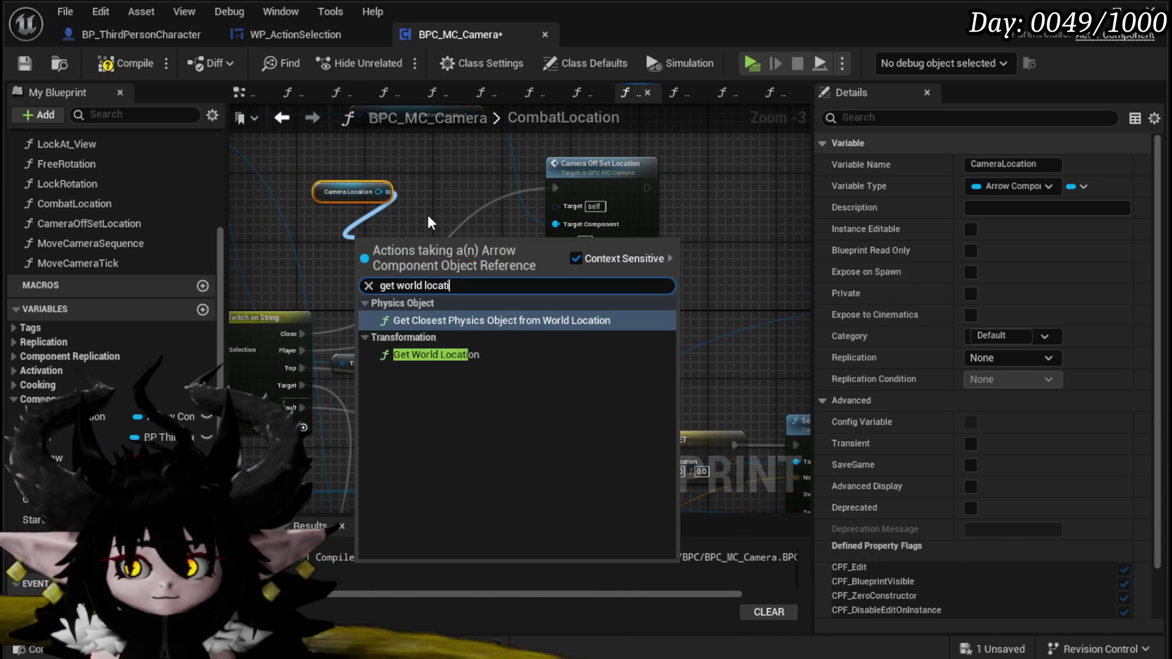
click(436, 354)
drag(461, 287, 304, 232)
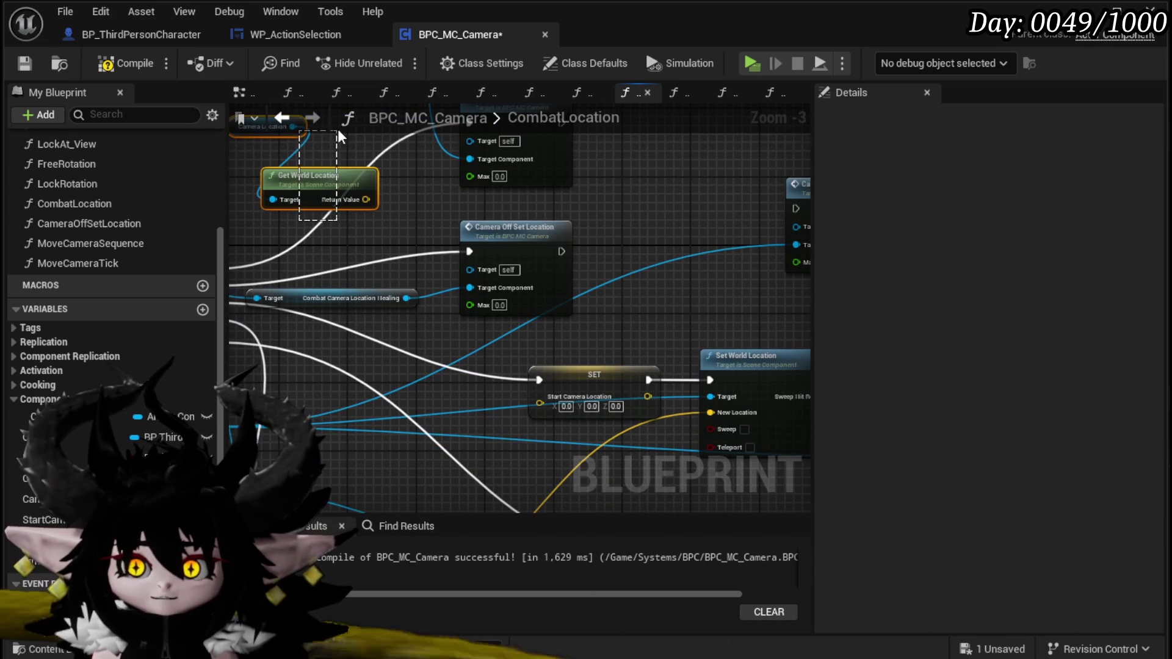
drag(553, 401, 553, 402)
- Tidy the new getter nodes beside the SET and save BPC_MC_Camera
mouse_move(718, 261)
mouse_down()
mouse_move(609, 197)
mouse_move(522, 167)
mouse_move(456, 168)
mouse_move(871, 292)
mouse_move(920, 293)
mouse_up()
mouse_move(641, 437)
mouse_down()
mouse_move(397, 365)
mouse_move(393, 374)
mouse_up()
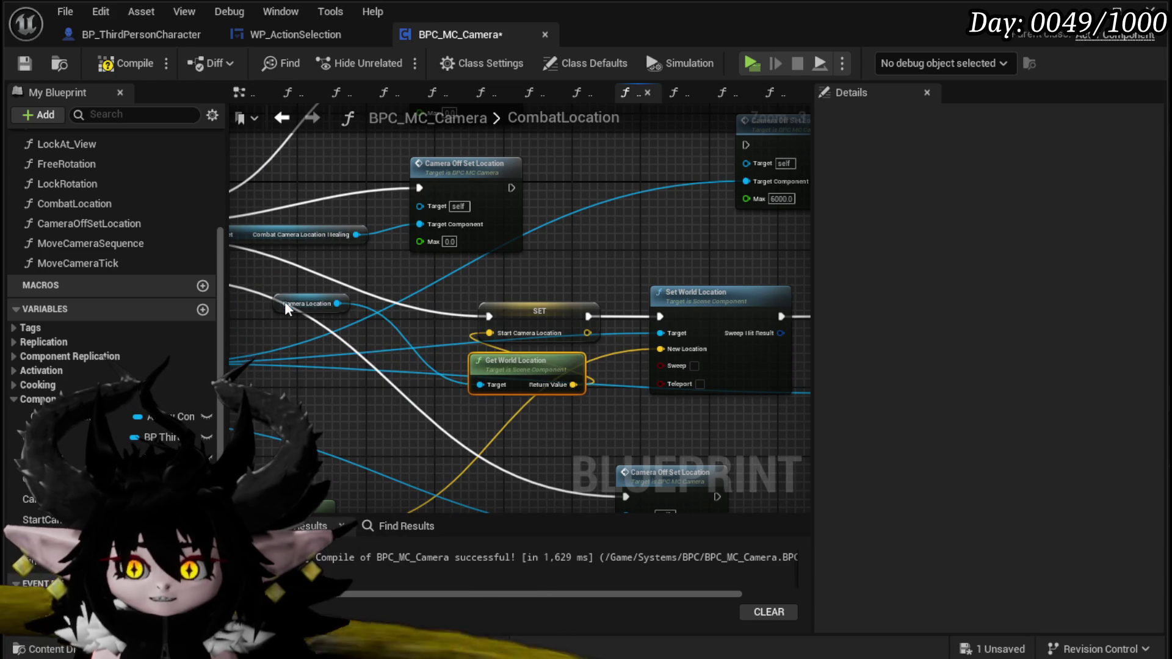
drag(320, 320, 380, 322)
click(579, 268)
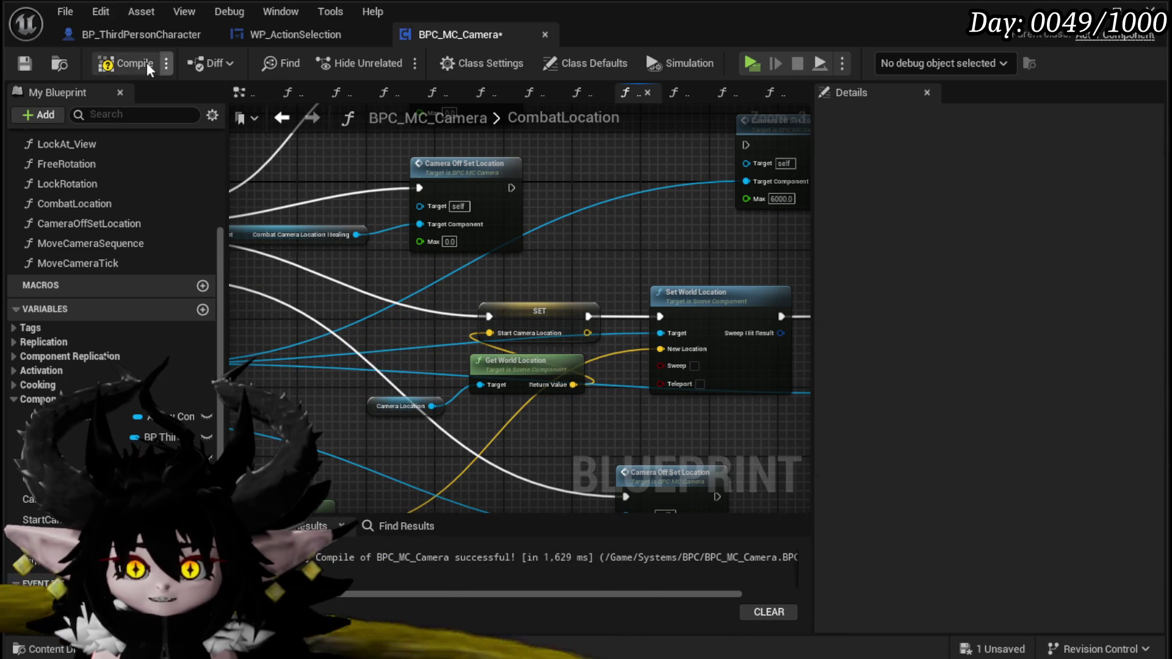
click(17, 68)
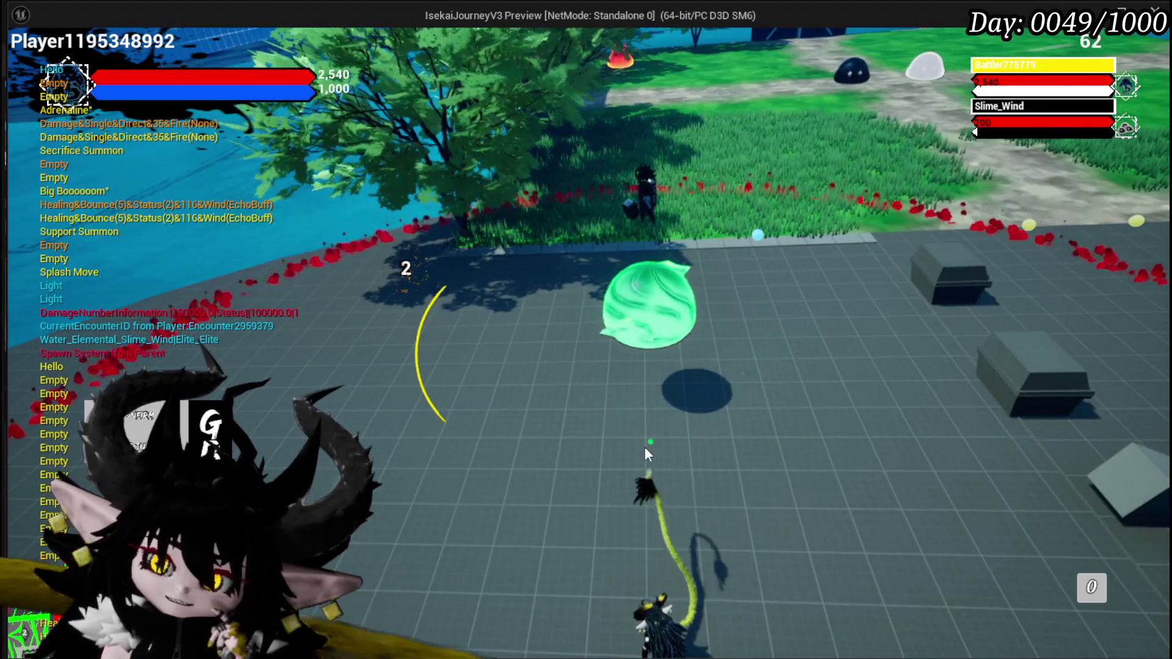
- Stop the Play In Editor session after testing the camera movement
key(Escape)
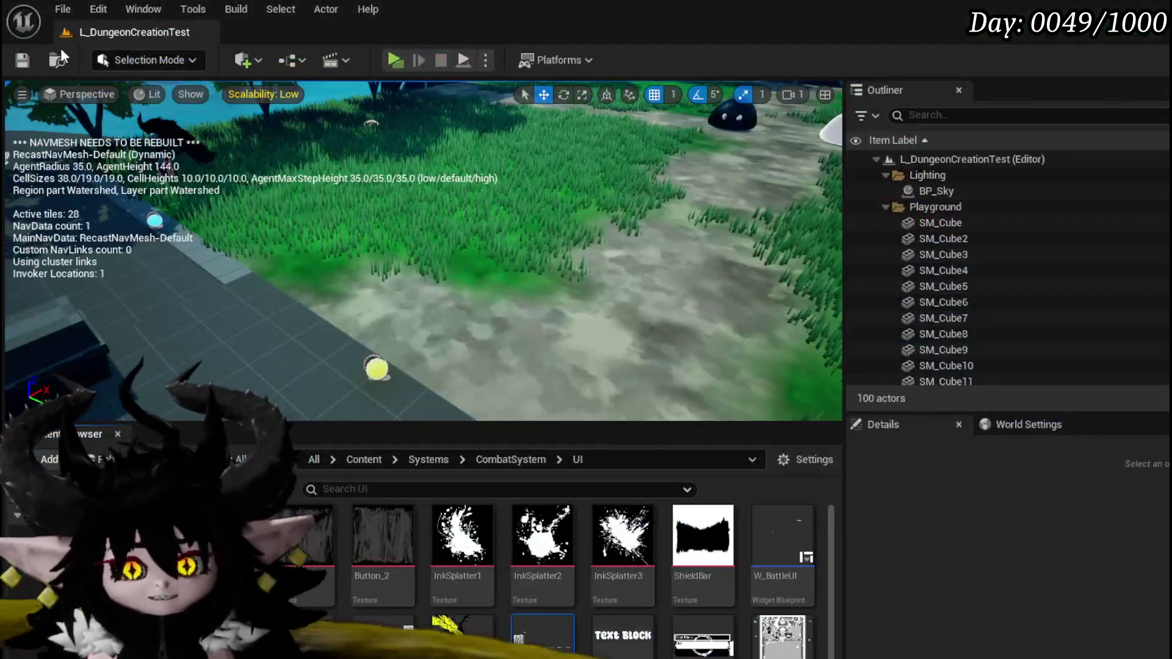
- Save, go into MoveCameraTick, and duplicate the SET Time node after the timer clear
key(ctrl+s)
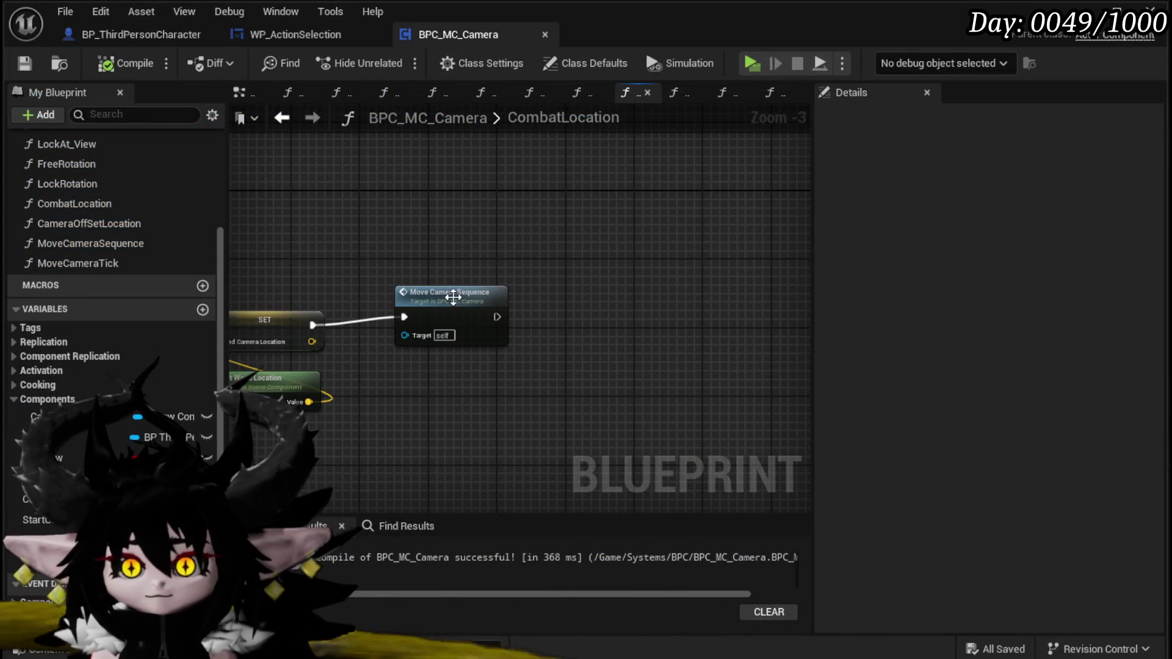
double_click(462, 294)
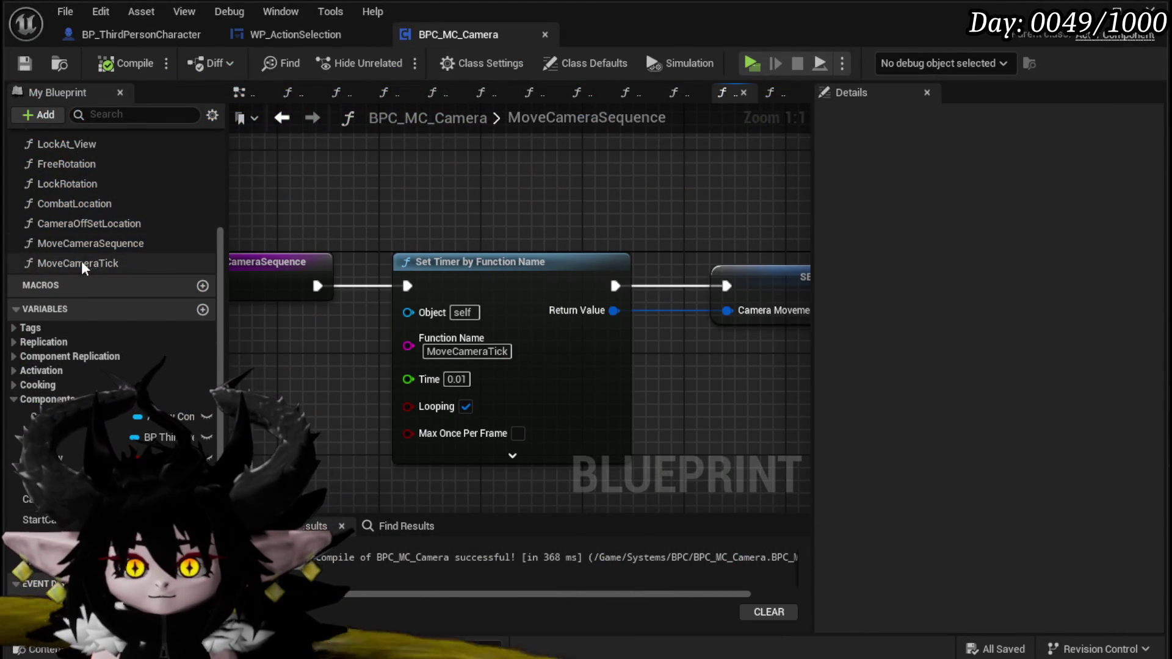
double_click(82, 263)
drag(450, 387, 216, 404)
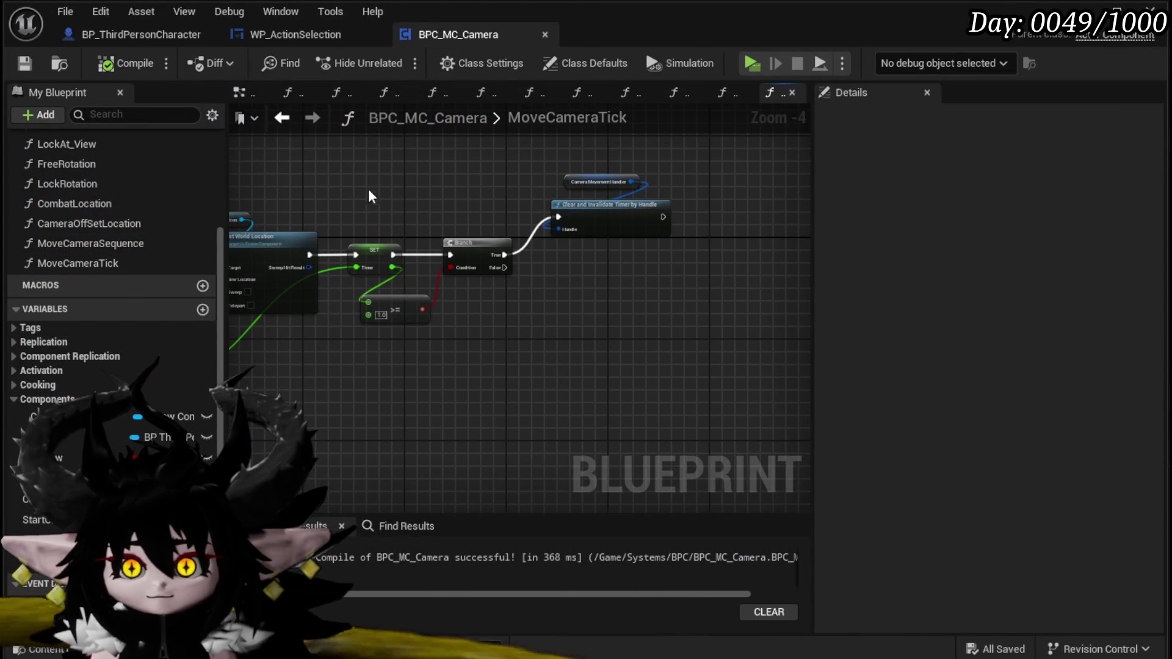
click(374, 250)
key(ctrl+c)
key(ctrl+v)
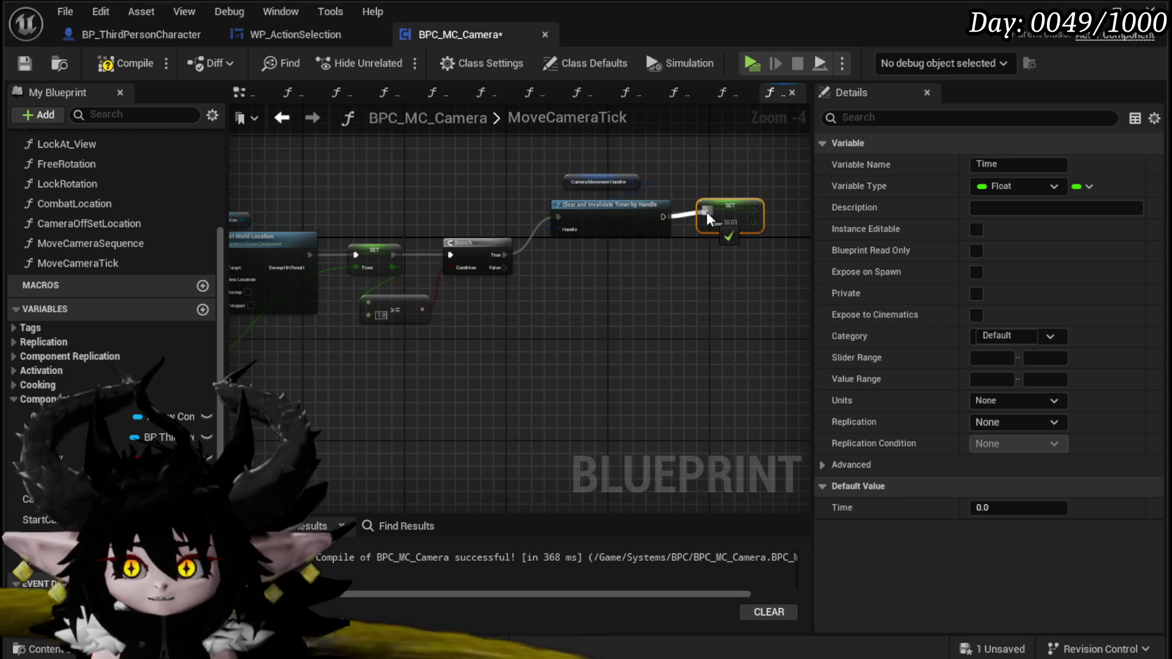
- Compile and save, then move the location lerp group down-left to make room
drag(424, 204, 651, 220)
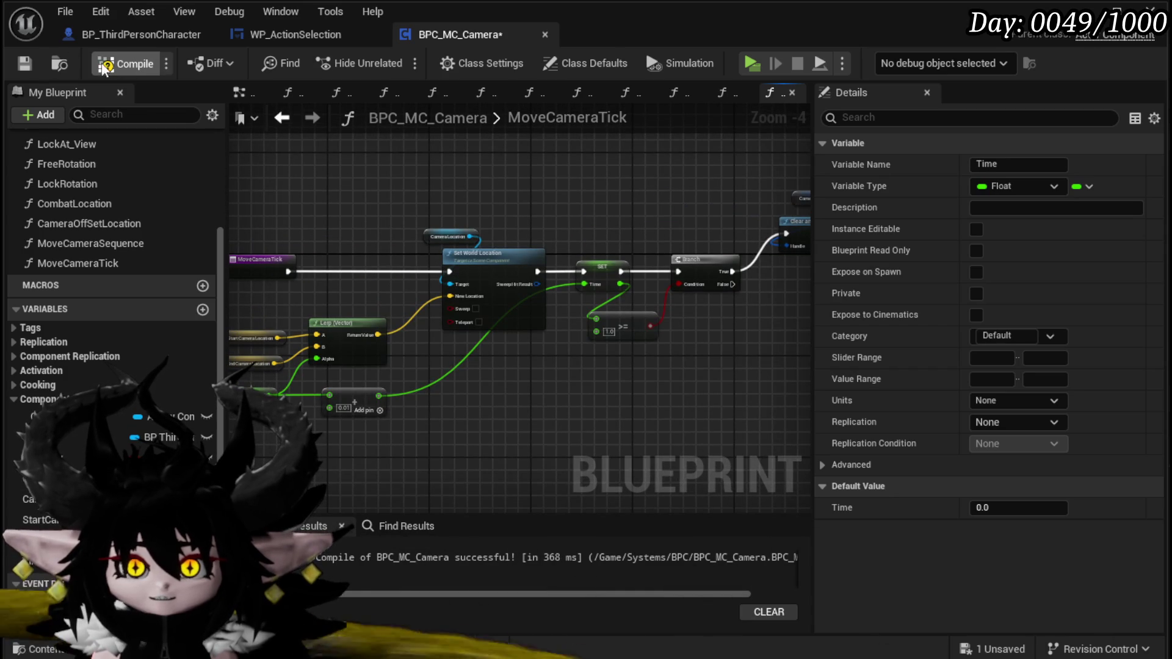
click(116, 62)
click(24, 63)
mouse_move(409, 171)
mouse_down()
mouse_move(514, 298)
mouse_move(518, 379)
mouse_move(631, 338)
mouse_up()
drag(318, 257, 494, 391)
drag(466, 278, 404, 332)
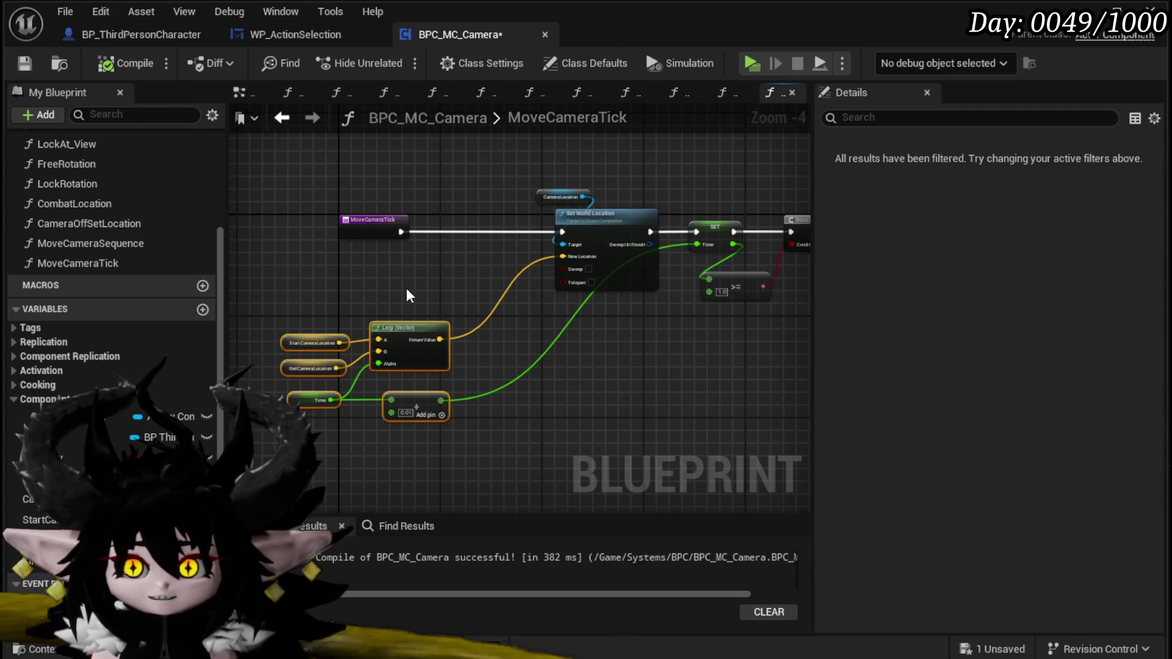
scroll(410, 262, up, 2)
right_click(422, 243)
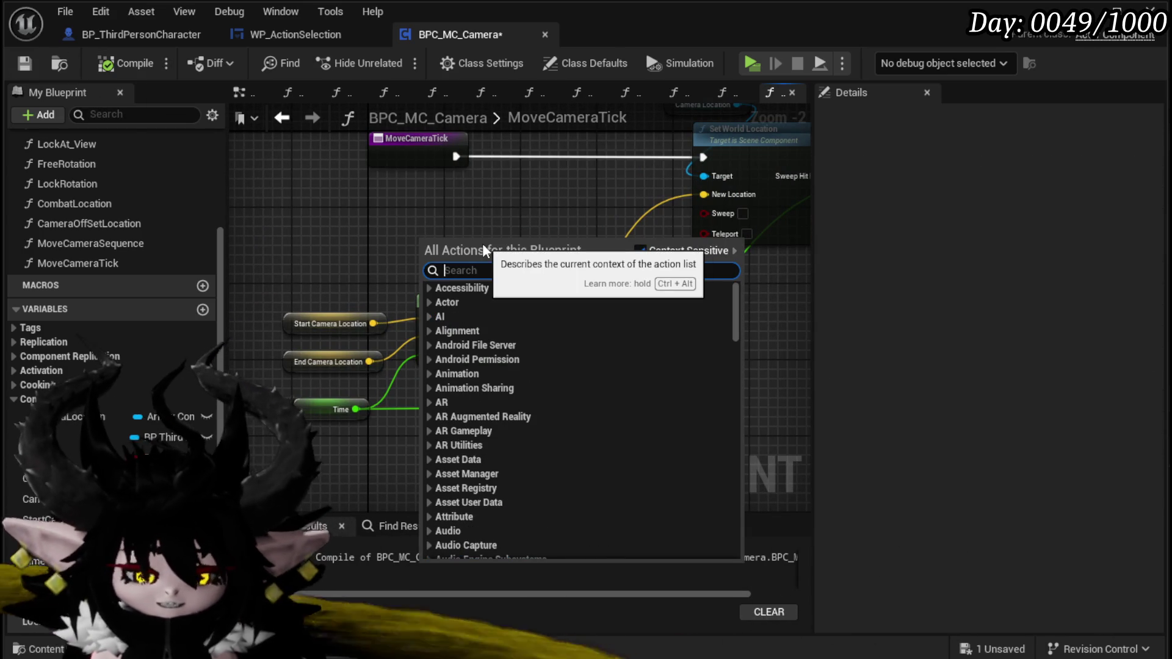
- Add a Lerp (Rotator) node next to the Lerp (Vector) node
text(Lerp Rotat)
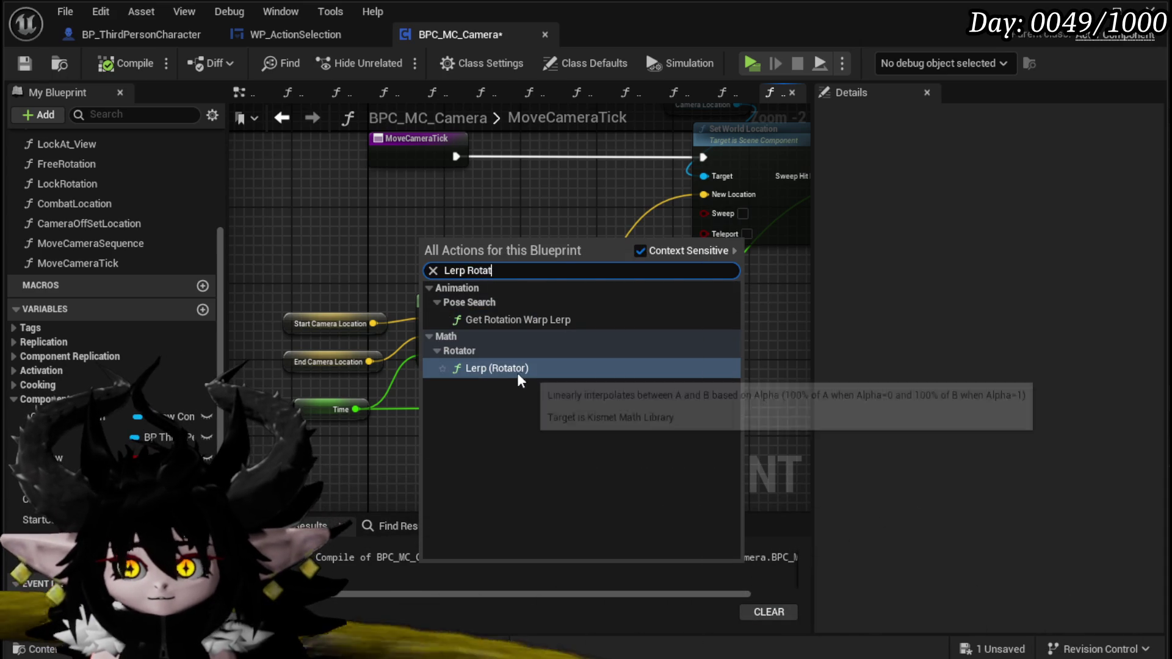
click(518, 368)
mouse_move(450, 204)
mouse_down()
mouse_move(525, 239)
mouse_move(517, 267)
mouse_up()
mouse_move(586, 307)
mouse_down()
mouse_move(587, 221)
mouse_move(731, 389)
mouse_move(732, 410)
mouse_up()
mouse_move(594, 476)
mouse_down()
mouse_move(395, 366)
mouse_move(482, 395)
mouse_move(488, 377)
mouse_up()
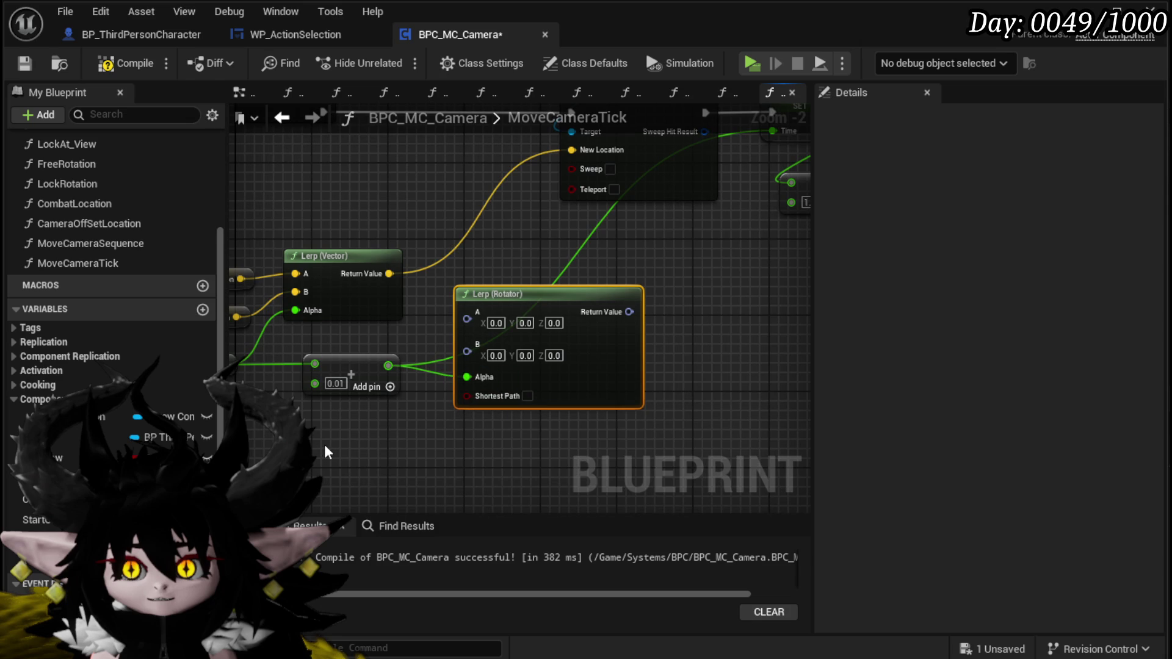
alt+click(467, 376)
mouse_move(337, 307)
mouse_down()
mouse_move(369, 293)
mouse_move(439, 337)
mouse_move(814, 322)
mouse_move(429, 361)
mouse_move(587, 381)
mouse_move(661, 370)
mouse_up()
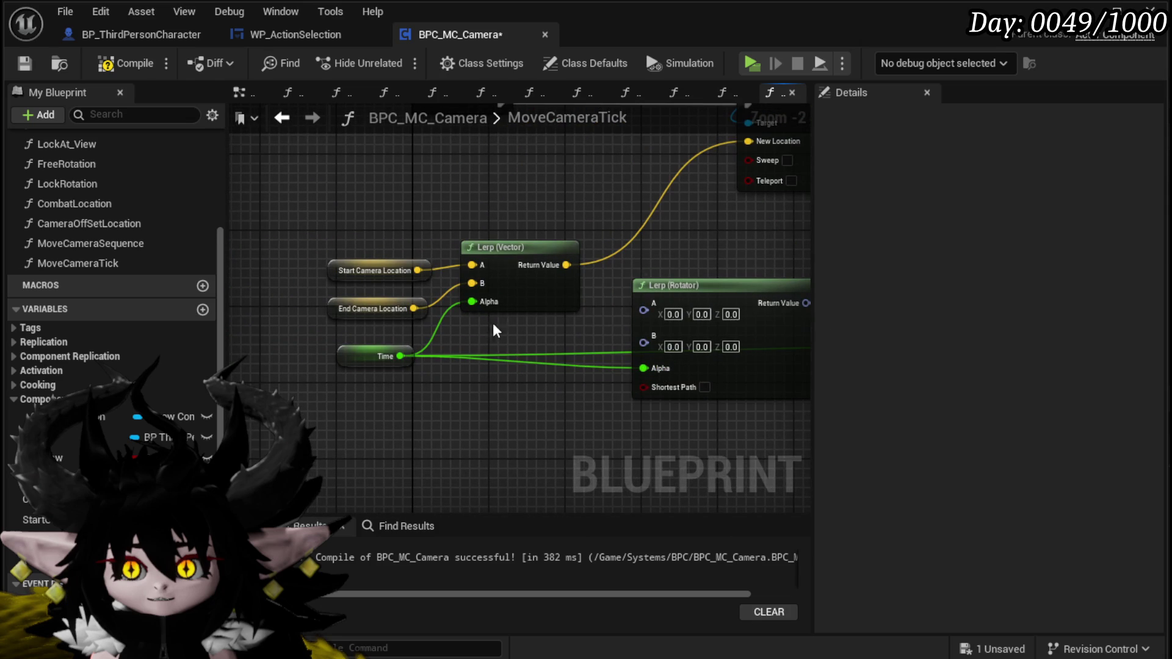
- Arrange the Time node below the Lerp (Rotator) to drive its Alpha
drag(353, 361, 353, 475)
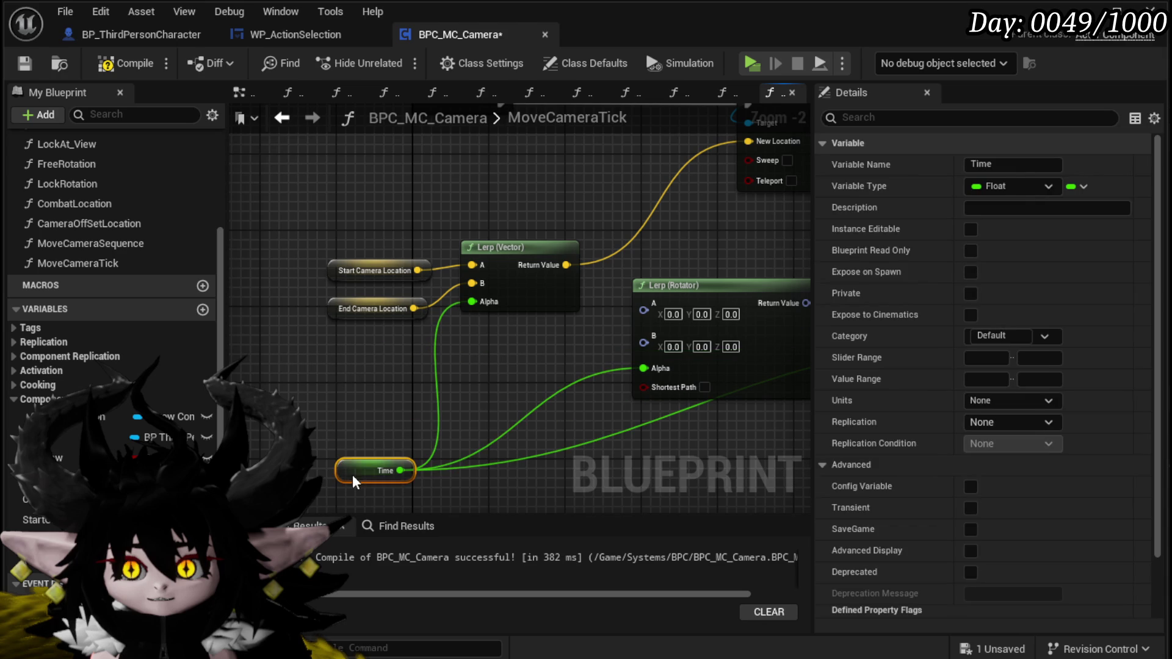
click(304, 367)
mouse_move(546, 239)
mouse_down()
mouse_move(506, 232)
mouse_move(368, 349)
mouse_move(489, 329)
mouse_move(600, 276)
mouse_move(476, 254)
mouse_move(461, 239)
mouse_move(531, 227)
mouse_up()
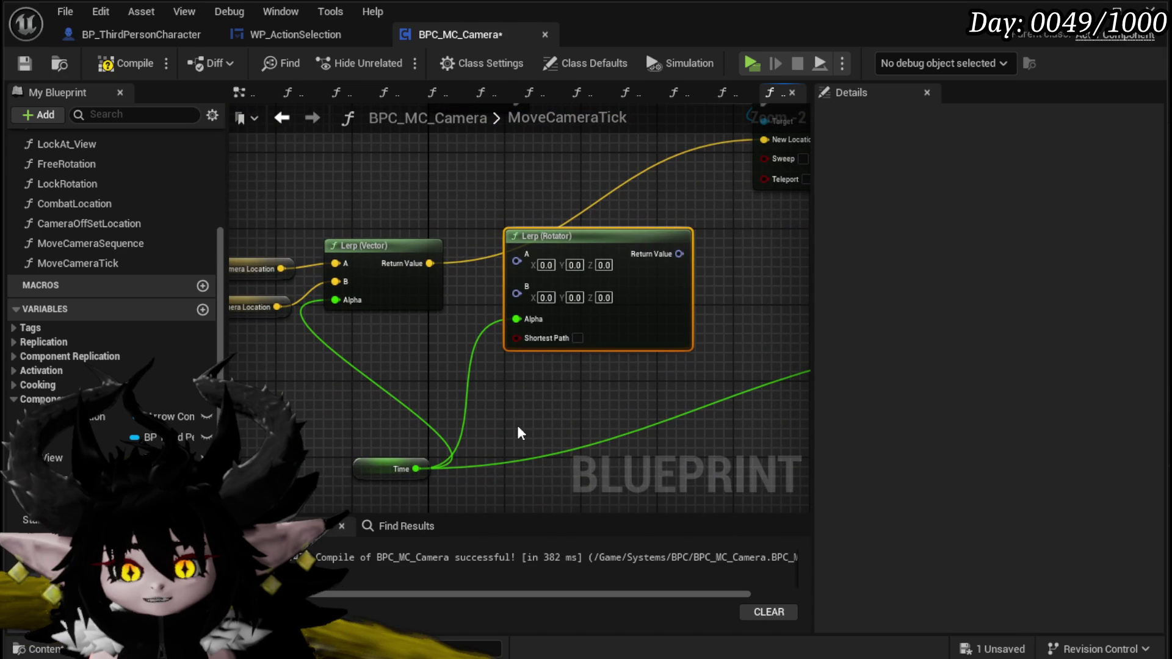
drag(412, 474, 442, 418)
click(442, 418)
drag(476, 329, 390, 459)
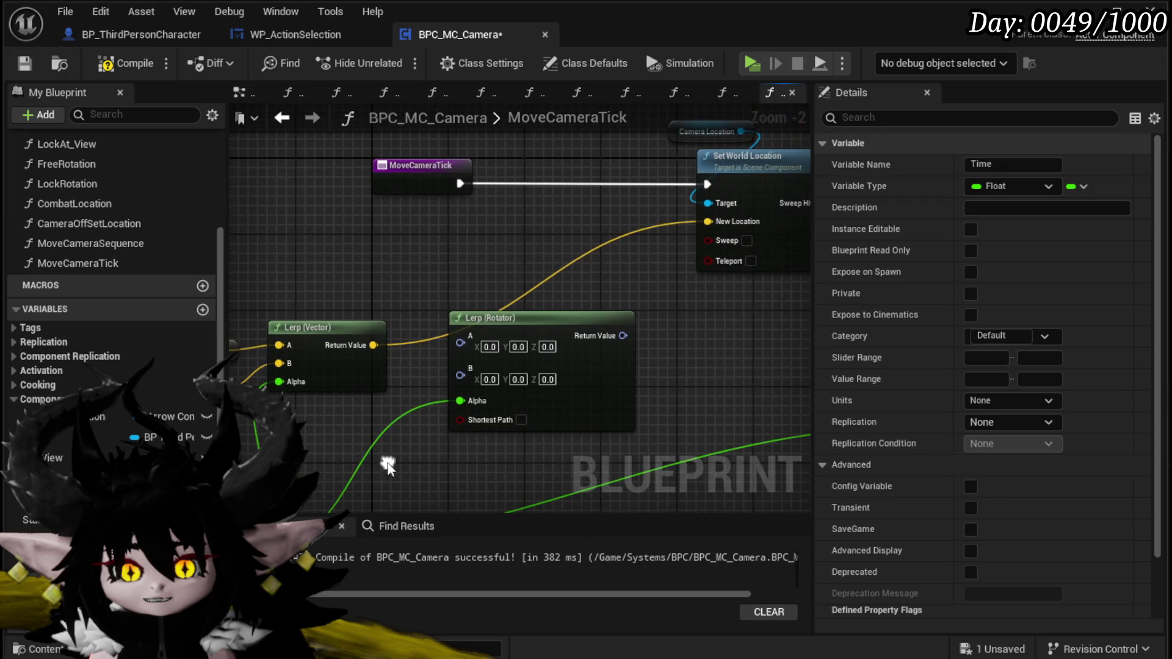
mouse_move(288, 347)
mouse_down()
mouse_move(385, 319)
mouse_move(360, 318)
mouse_up()
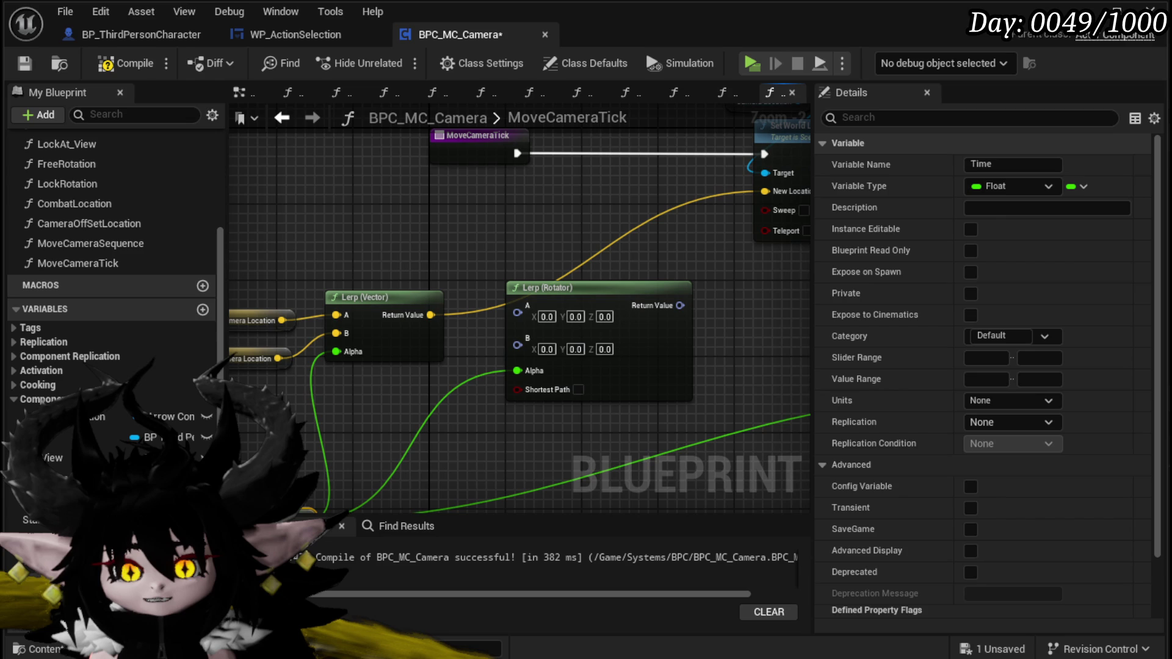
mouse_move(691, 224)
mouse_down()
mouse_move(506, 180)
mouse_move(378, 372)
mouse_move(529, 175)
mouse_move(528, 293)
mouse_up()
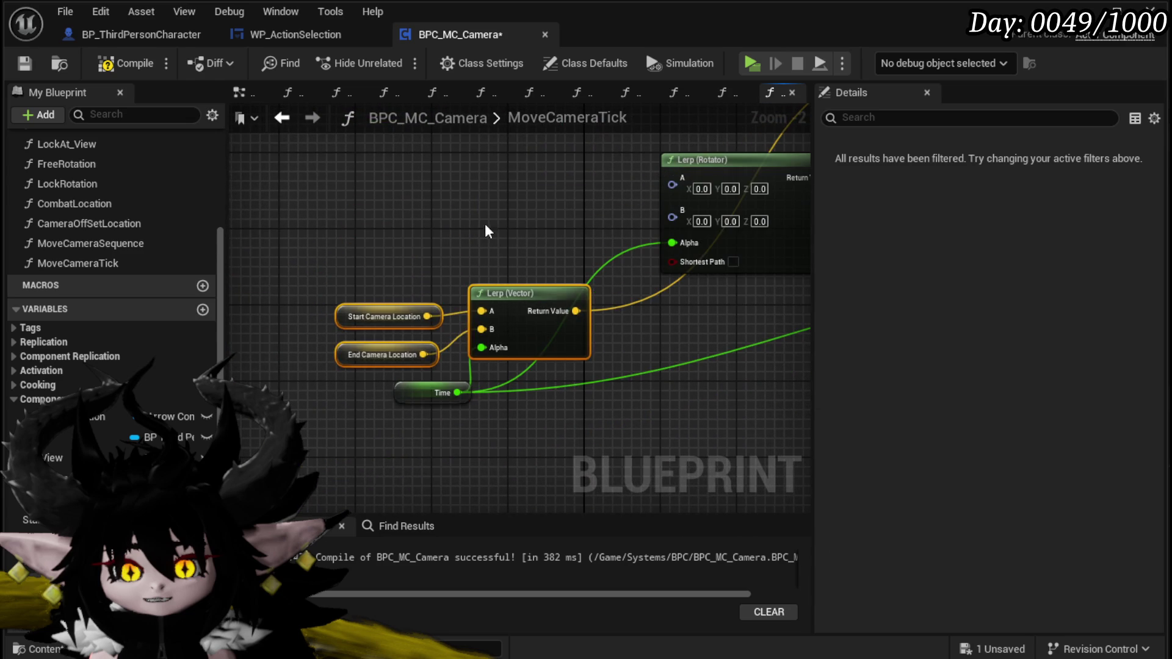
click(483, 225)
drag(477, 228, 536, 266)
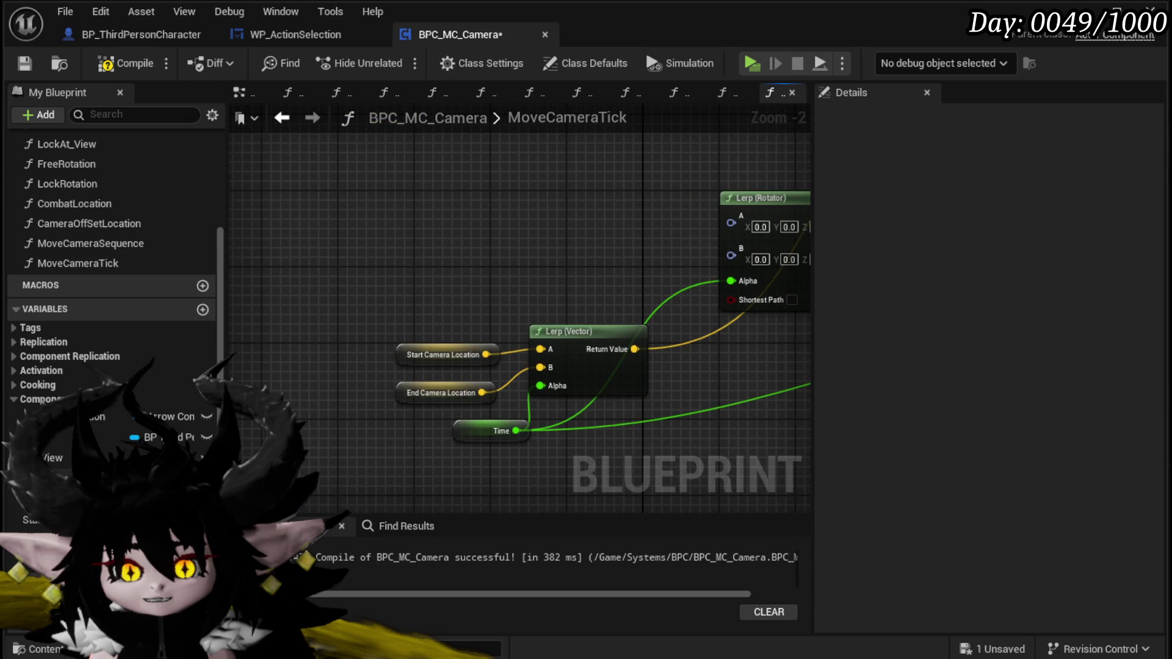
- Promote the Lerp (Rotator) B pin to a new EndCameraRotation variable
mouse_move(67, 488)
mouse_down()
mouse_move(458, 195)
mouse_move(420, 270)
mouse_move(325, 241)
mouse_up()
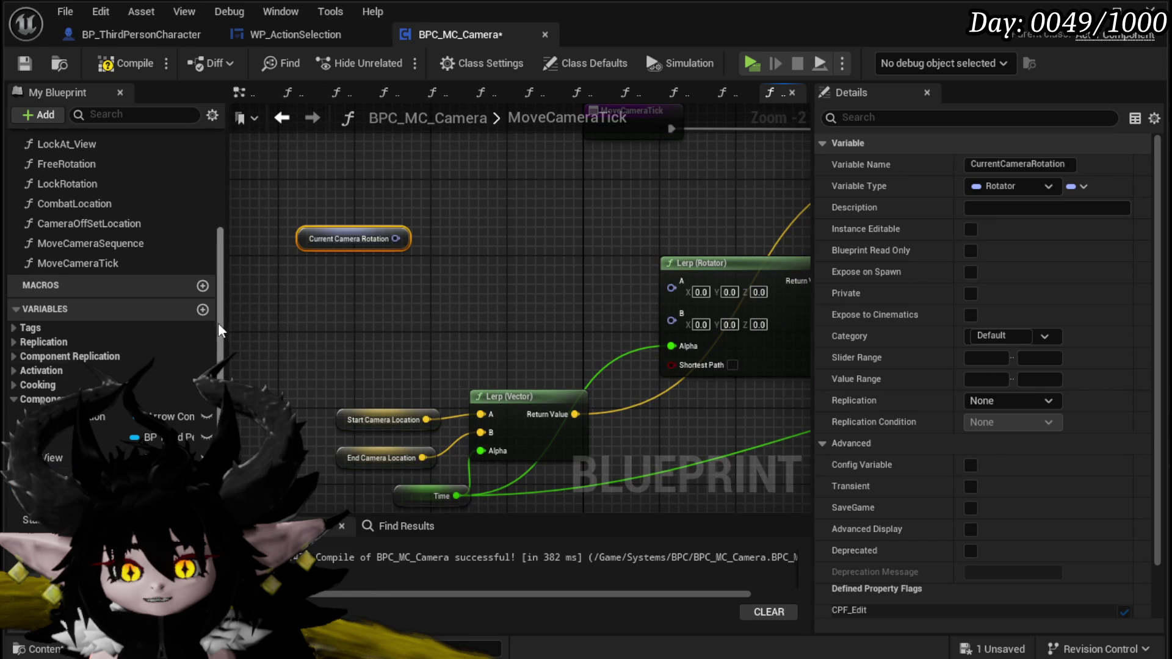
click(203, 309)
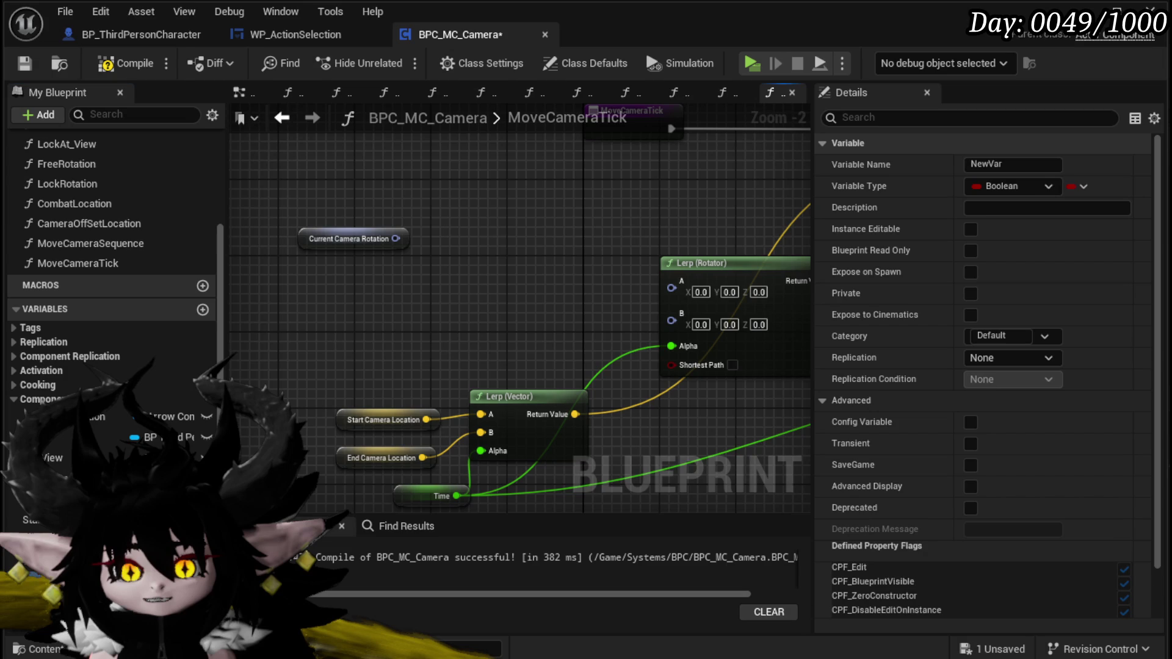
right_click(672, 320)
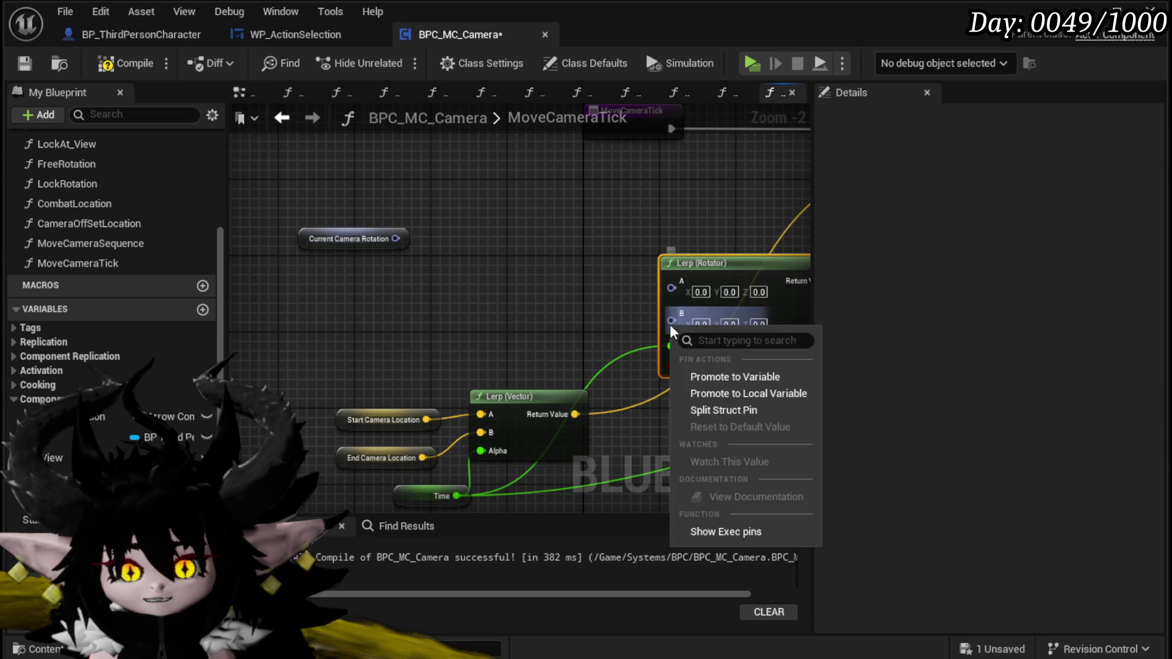
click(704, 378)
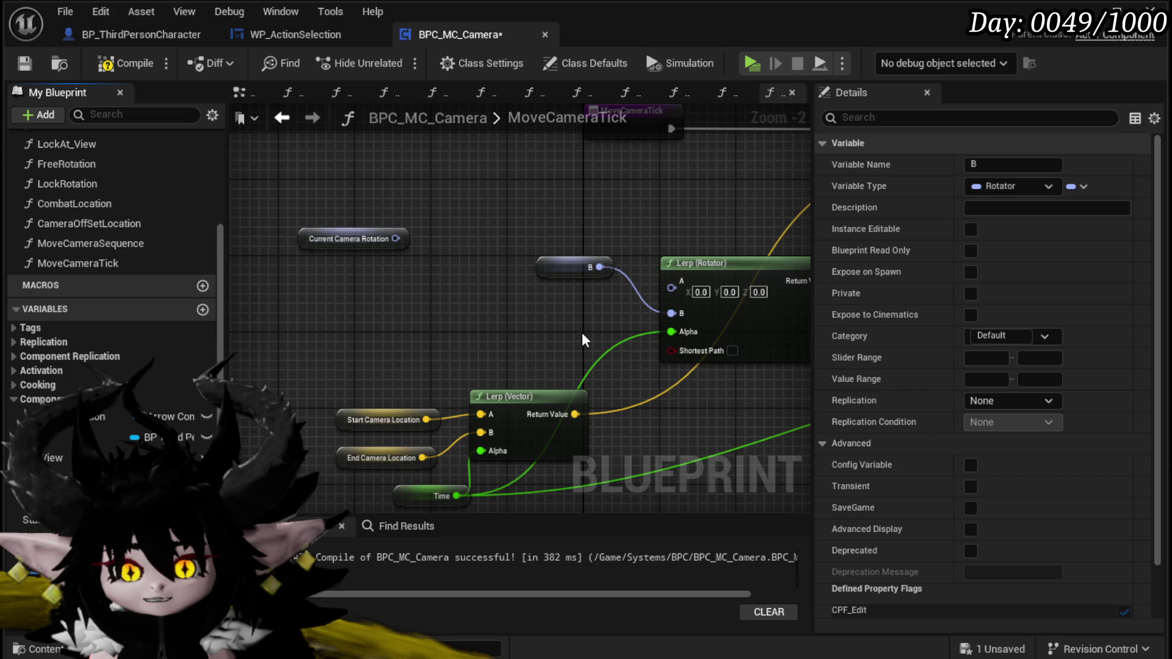
key(Return)
drag(531, 275, 475, 360)
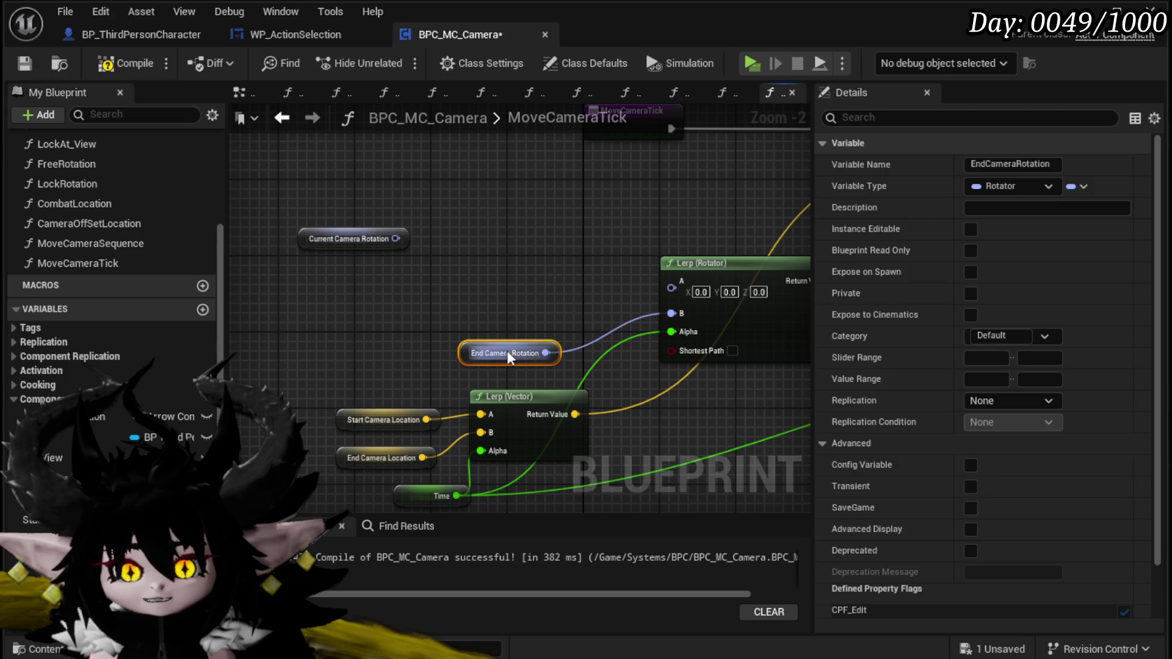
- Promote the Lerp (Rotator) A pin to a new StartCameraRotation variable
right_click(672, 288)
click(723, 338)
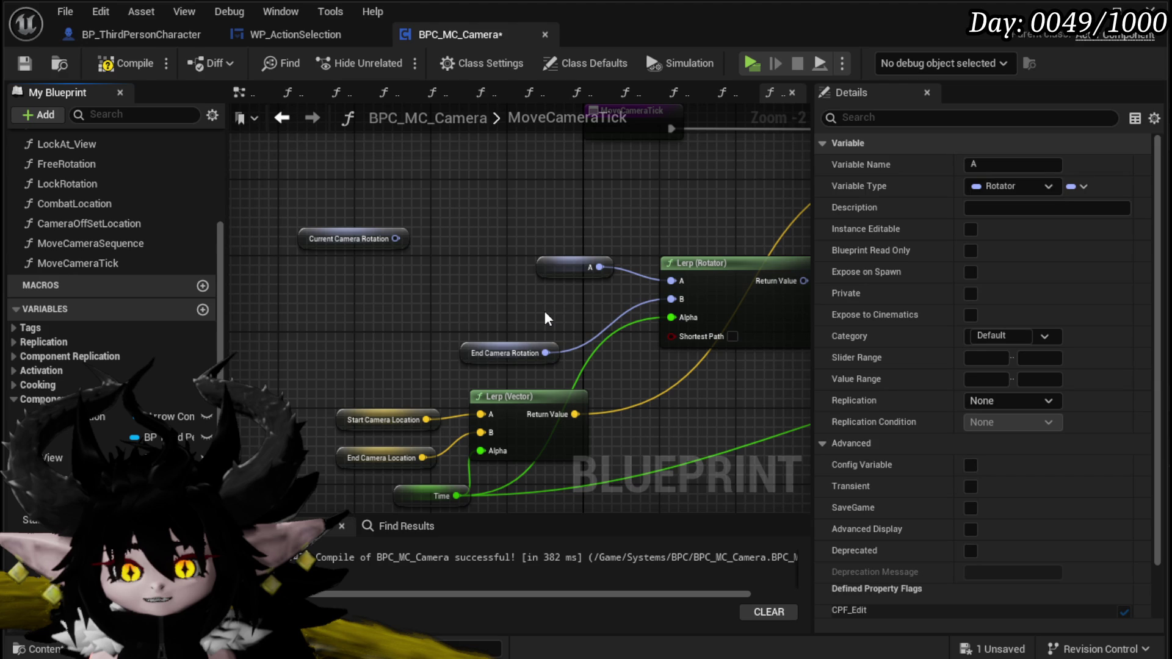
key(Return)
drag(551, 284, 464, 312)
mouse_move(504, 246)
mouse_down()
mouse_move(356, 352)
mouse_move(258, 380)
mouse_move(302, 397)
mouse_up()
- Add Set World Rotation on Camera Location before Set World Location, fed by the Lerp (Rotator)
mouse_move(665, 218)
mouse_down()
mouse_move(466, 144)
mouse_move(452, 218)
mouse_move(573, 225)
mouse_up()
text(Set)
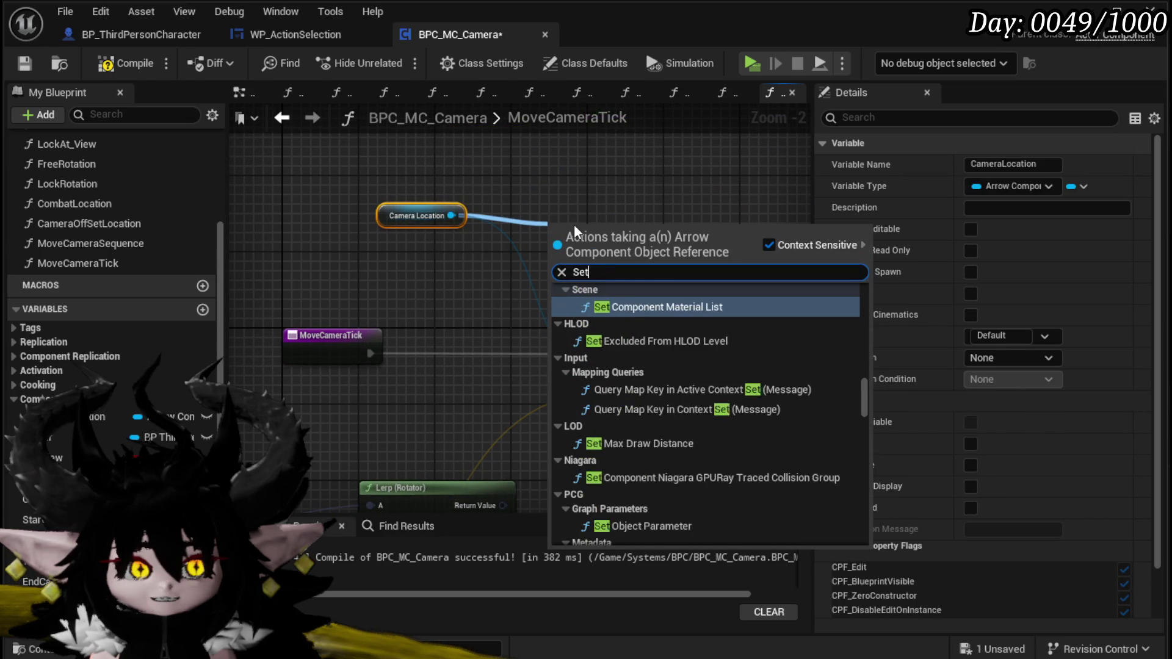
text( Rotation)
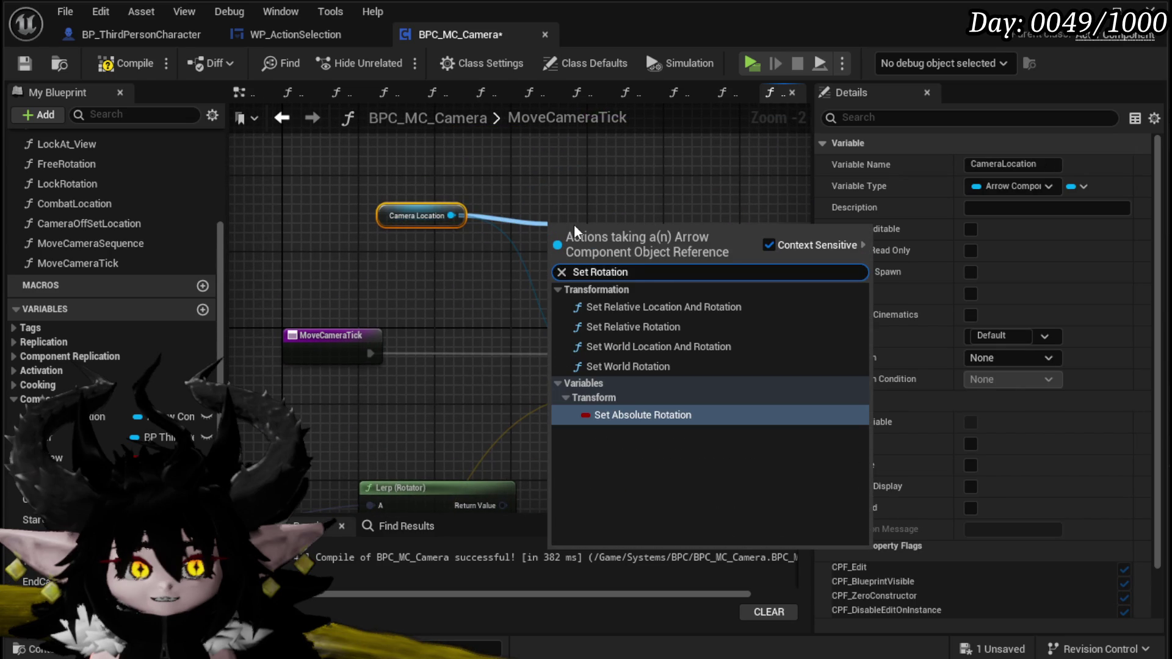
click(622, 367)
mouse_move(643, 282)
mouse_down()
mouse_move(520, 365)
mouse_move(556, 378)
mouse_up()
drag(375, 354, 621, 355)
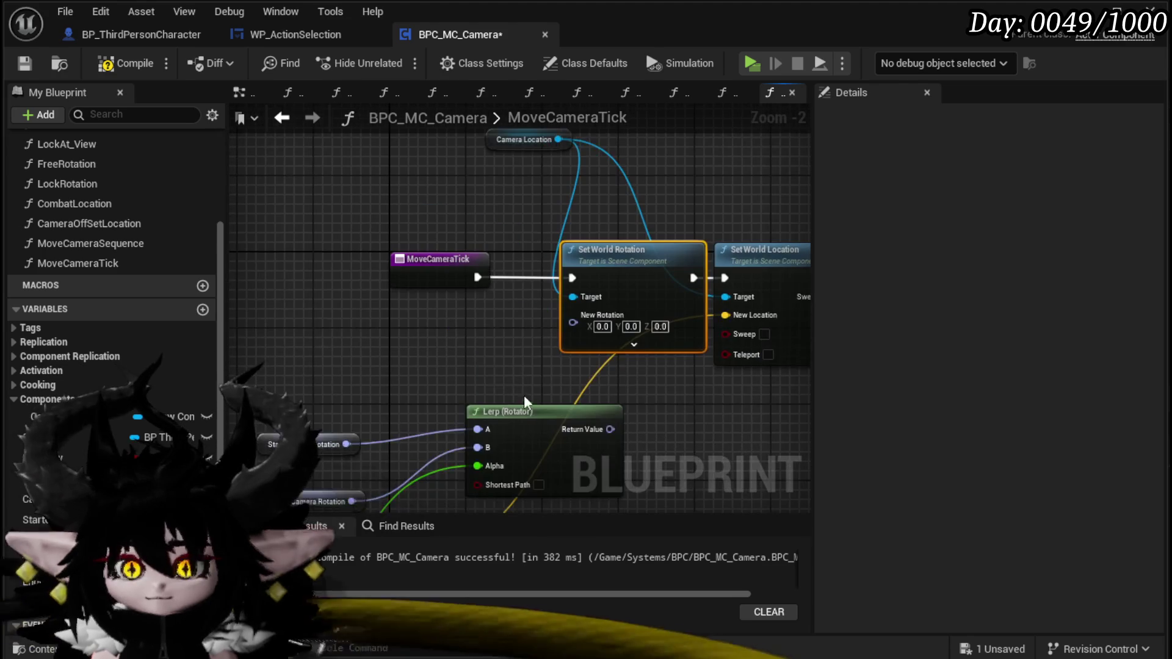
drag(527, 408, 467, 382)
drag(553, 400, 580, 330)
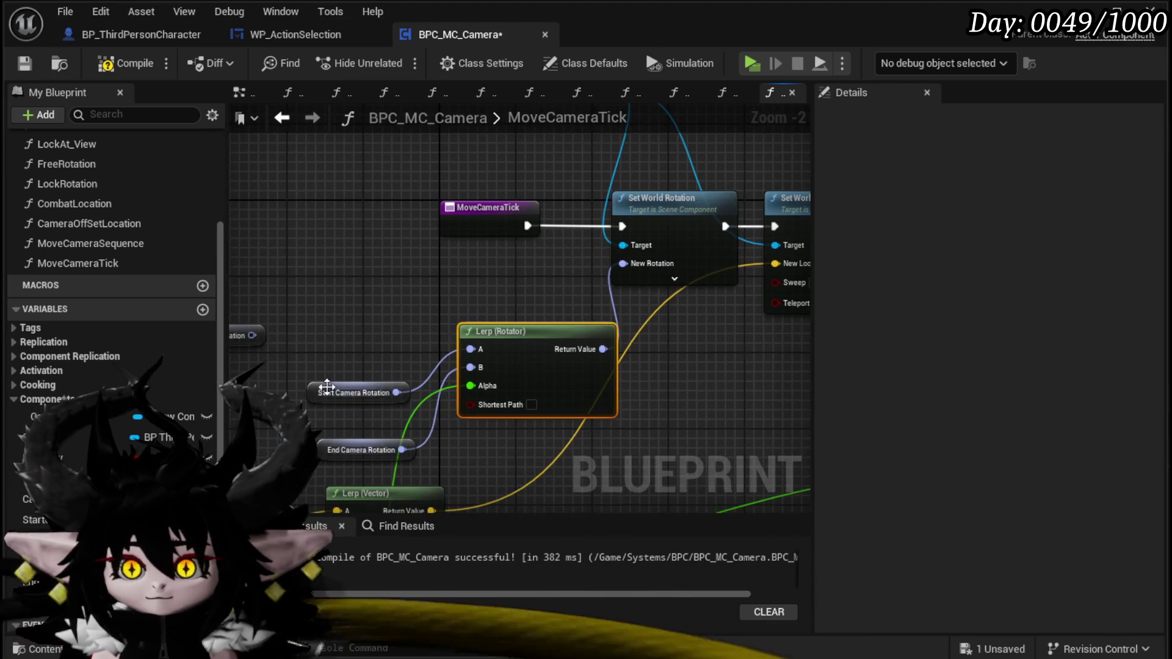
- Line up the Start and End Camera Rotation nodes, then compile and save
click(325, 350)
drag(360, 449, 360, 383)
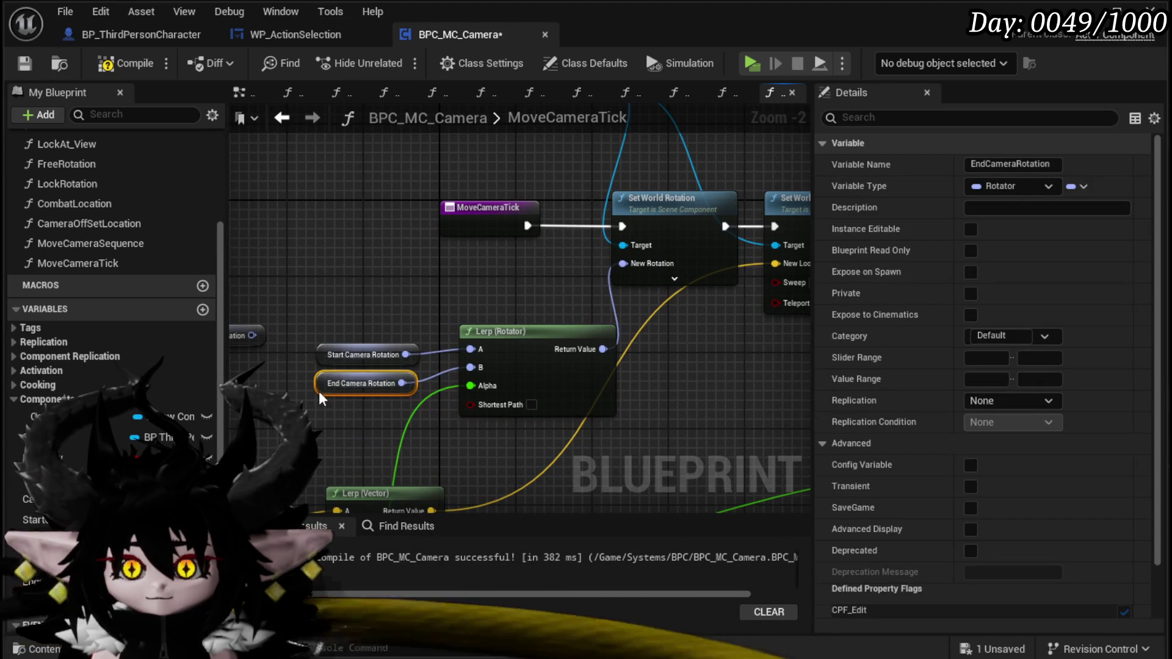
click(276, 280)
click(125, 63)
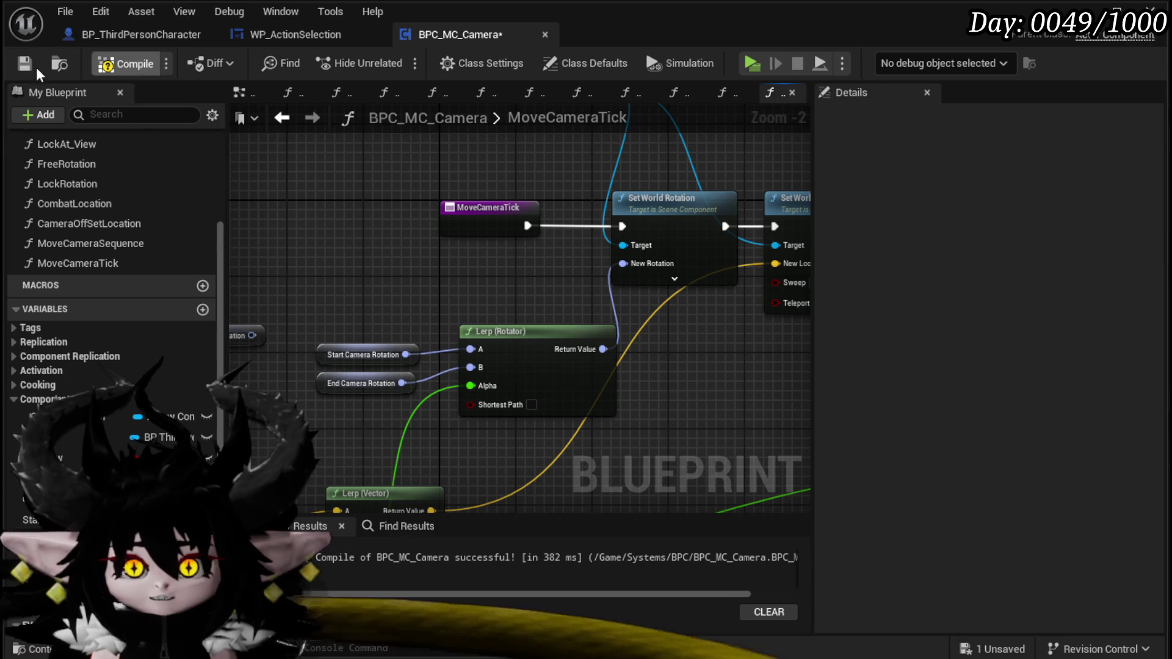
click(24, 63)
drag(444, 269, 209, 267)
mouse_move(597, 378)
mouse_down()
mouse_move(300, 363)
mouse_move(785, 332)
mouse_move(768, 328)
mouse_move(787, 393)
mouse_up()
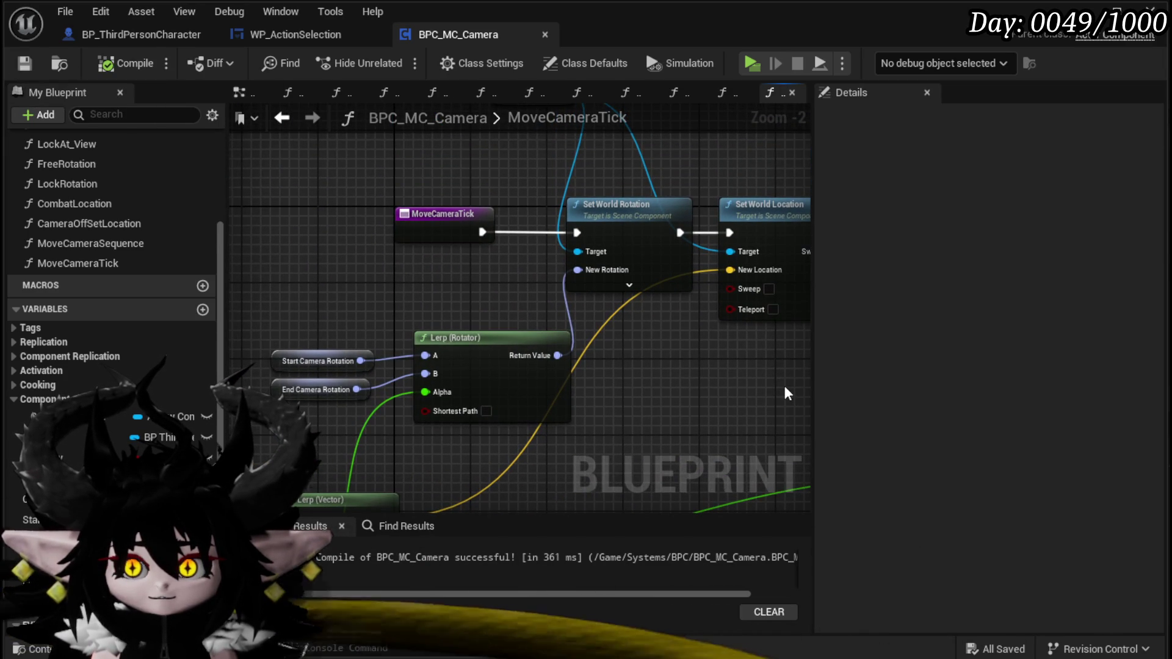
- In CombatLocation, add setters for EndCameraRotation and StartCameraRotation
double_click(73, 203)
mouse_move(405, 398)
mouse_down()
mouse_move(744, 364)
mouse_move(709, 360)
mouse_move(332, 442)
mouse_up()
mouse_move(67, 479)
mouse_down()
mouse_move(341, 361)
mouse_move(682, 360)
mouse_move(696, 377)
mouse_up()
click(772, 413)
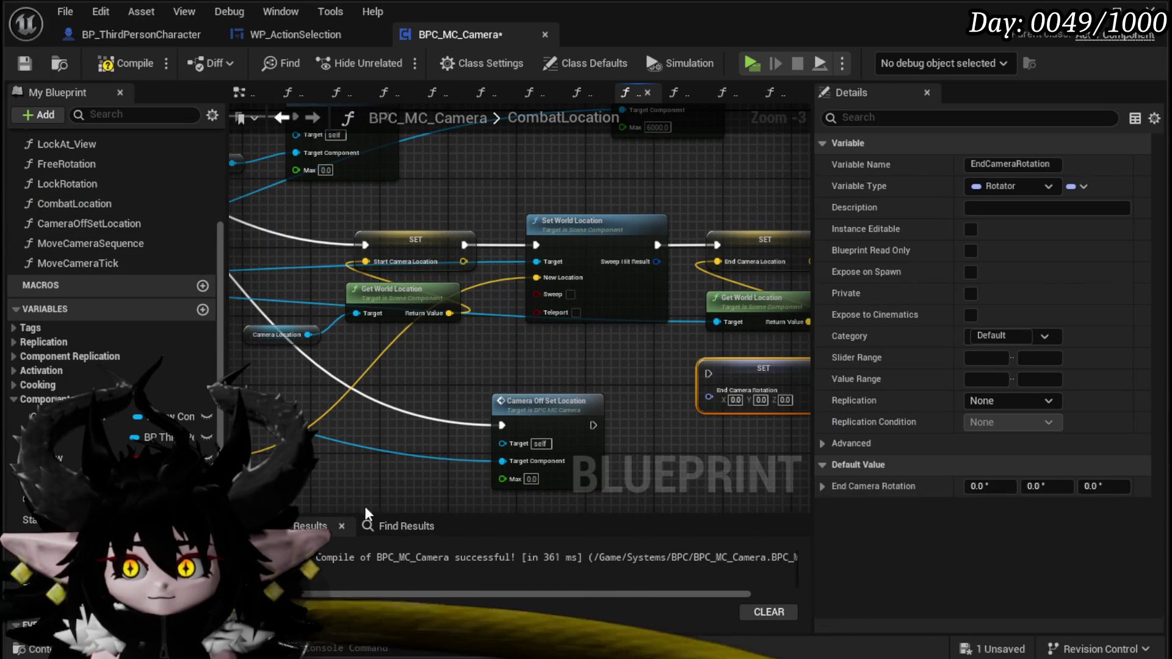
mouse_move(67, 464)
mouse_down()
mouse_move(415, 357)
mouse_move(368, 360)
mouse_up()
click(406, 398)
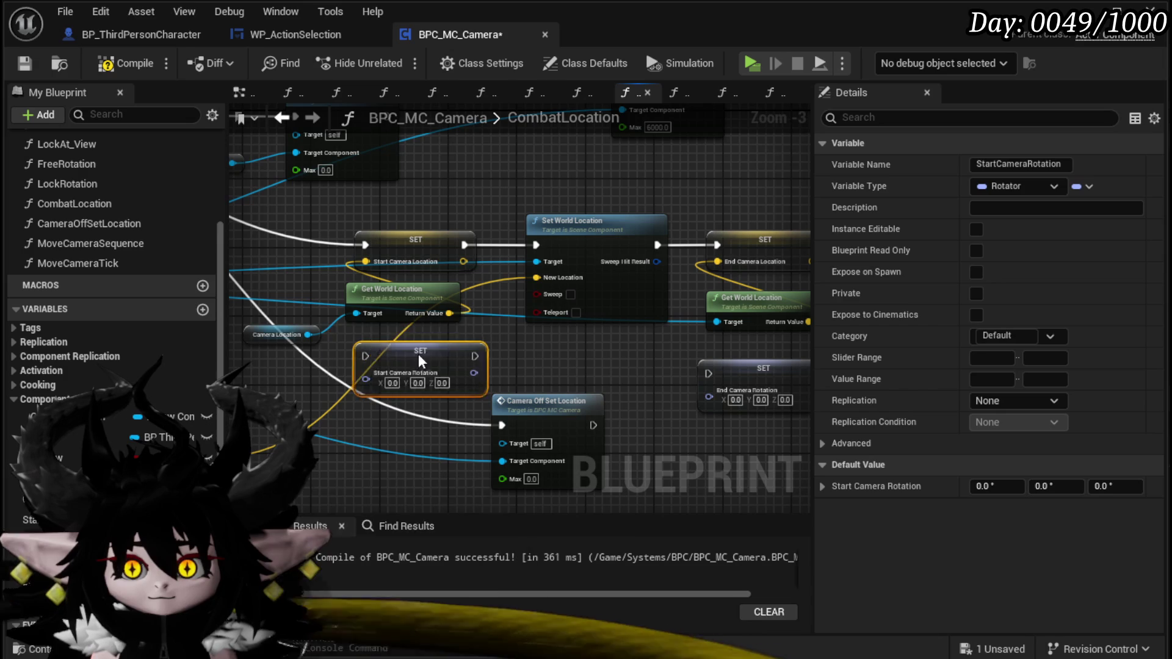
mouse_move(262, 415)
mouse_down()
mouse_move(696, 371)
mouse_move(527, 357)
mouse_up()
- Feed Start Camera Rotation from Camera Location's Get World Rotation, chained before Start Camera Location
click(685, 352)
mouse_move(432, 335)
mouse_down()
mouse_move(287, 334)
mouse_move(350, 372)
mouse_up()
text(get)
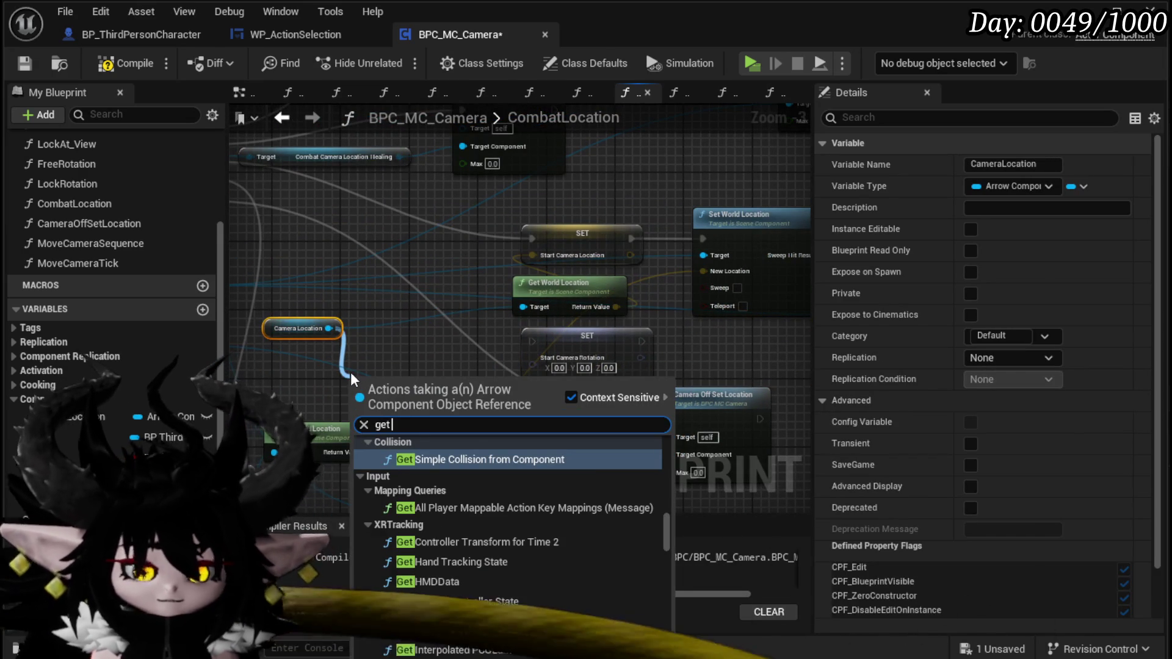
text( rota)
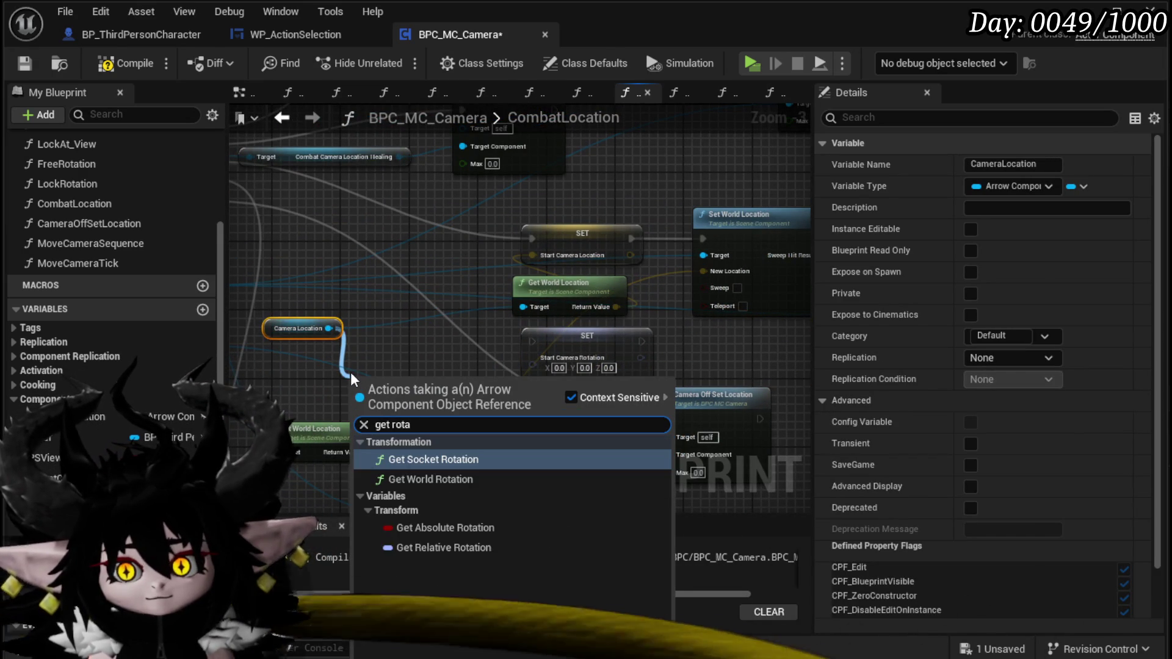
mouse_move(453, 401)
mouse_down()
mouse_move(523, 372)
mouse_move(555, 377)
mouse_up()
drag(406, 373, 413, 364)
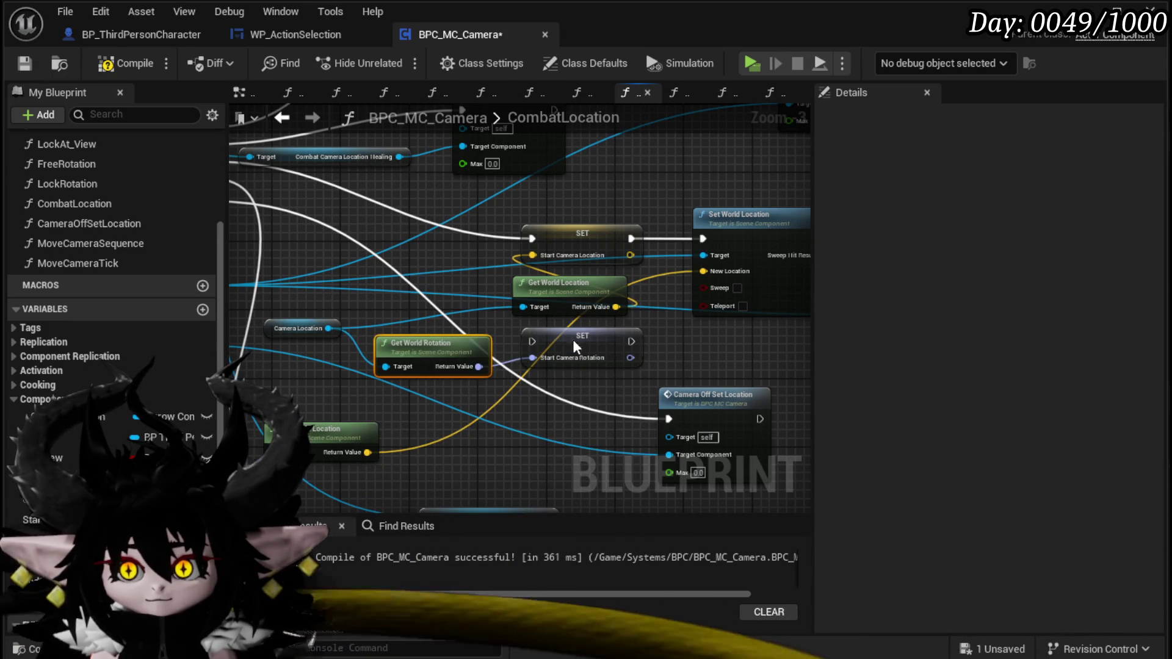
drag(583, 355, 463, 245)
drag(536, 242, 403, 238)
drag(503, 238, 531, 239)
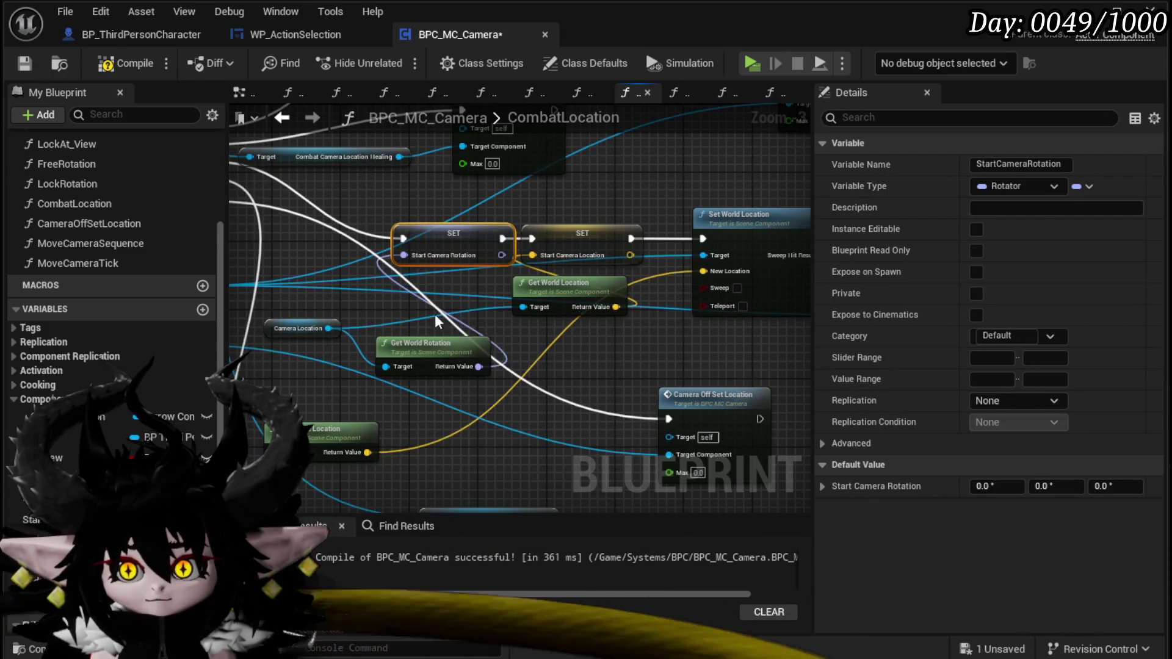
drag(537, 349, 524, 323)
drag(359, 324, 509, 351)
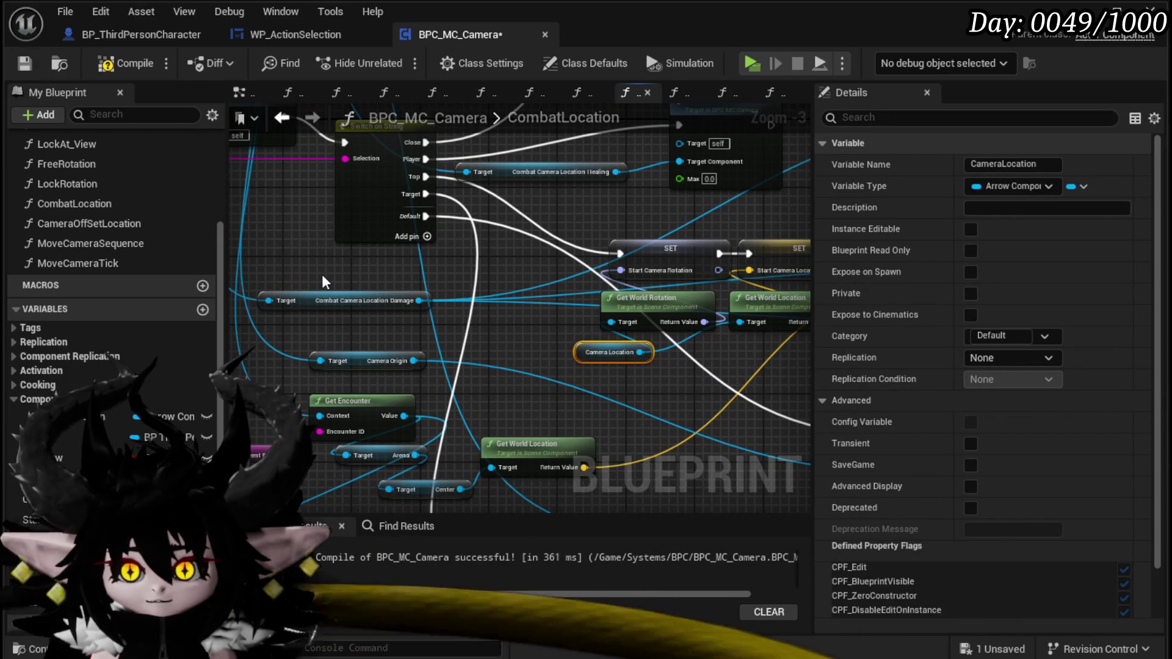
- Set End Camera Rotation from Combat Camera Location Damage's world rotation, placed before End Camera Location
click(374, 302)
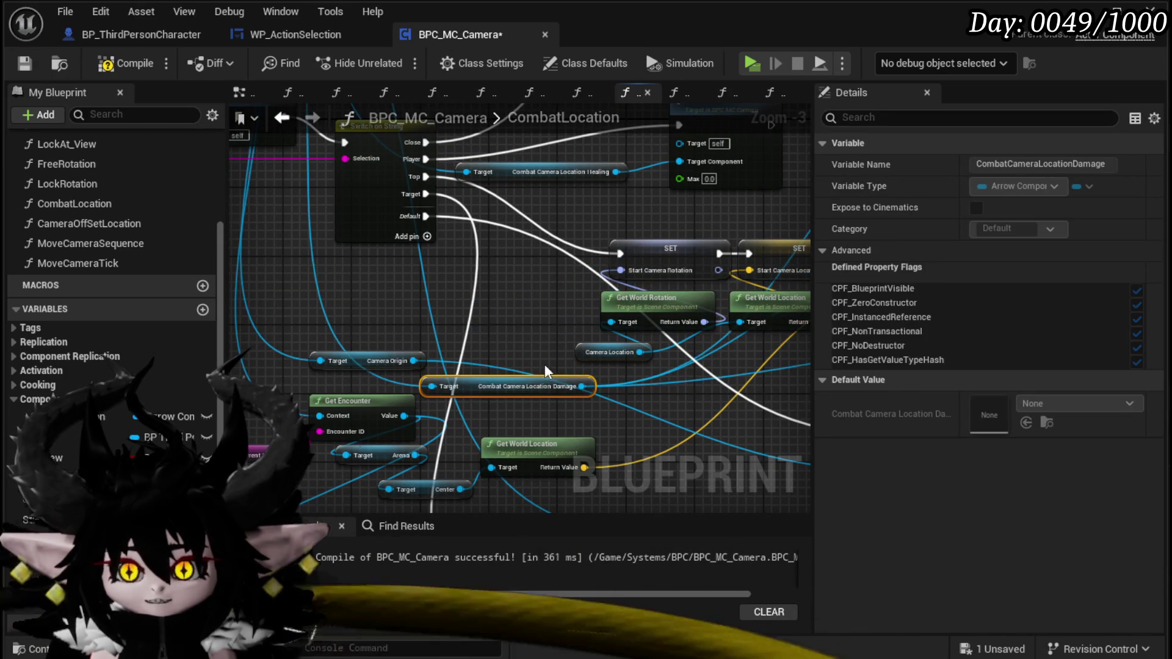
mouse_move(702, 386)
mouse_down()
mouse_move(800, 390)
mouse_move(558, 364)
mouse_up()
text(get wor)
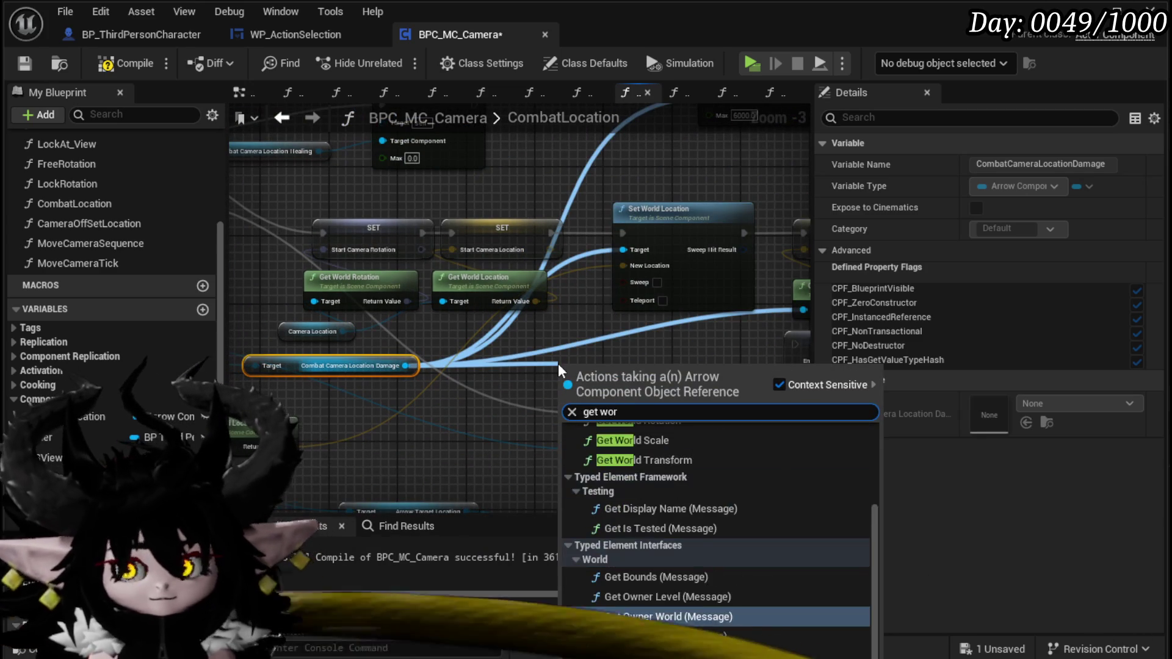
text(ld rotation)
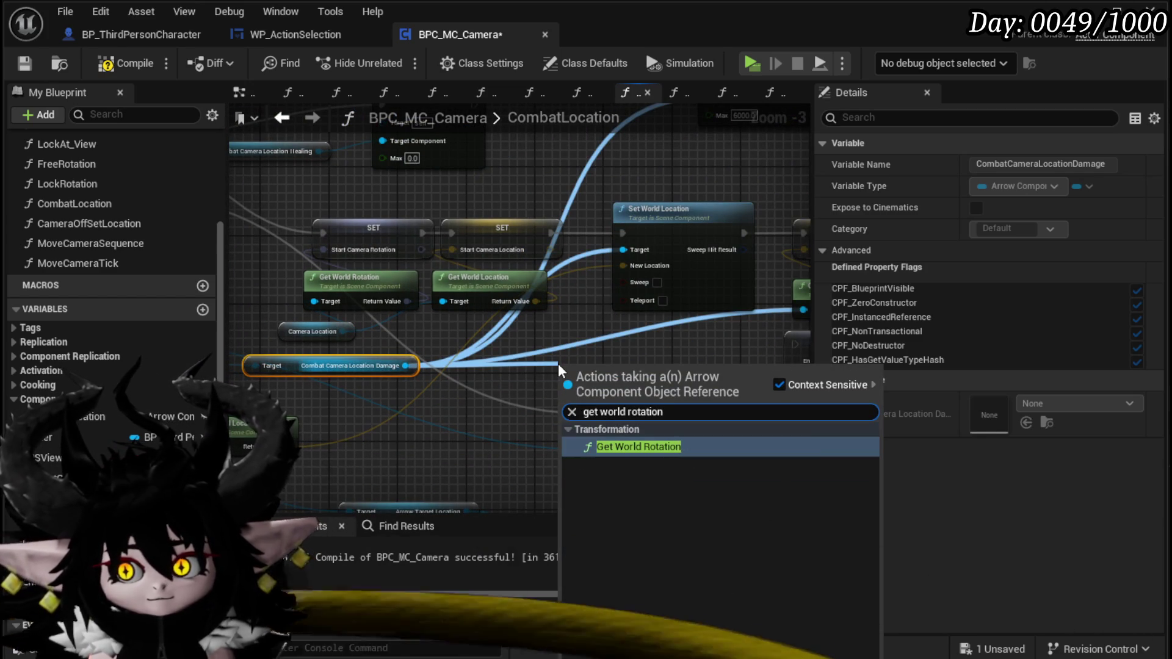
key(Return)
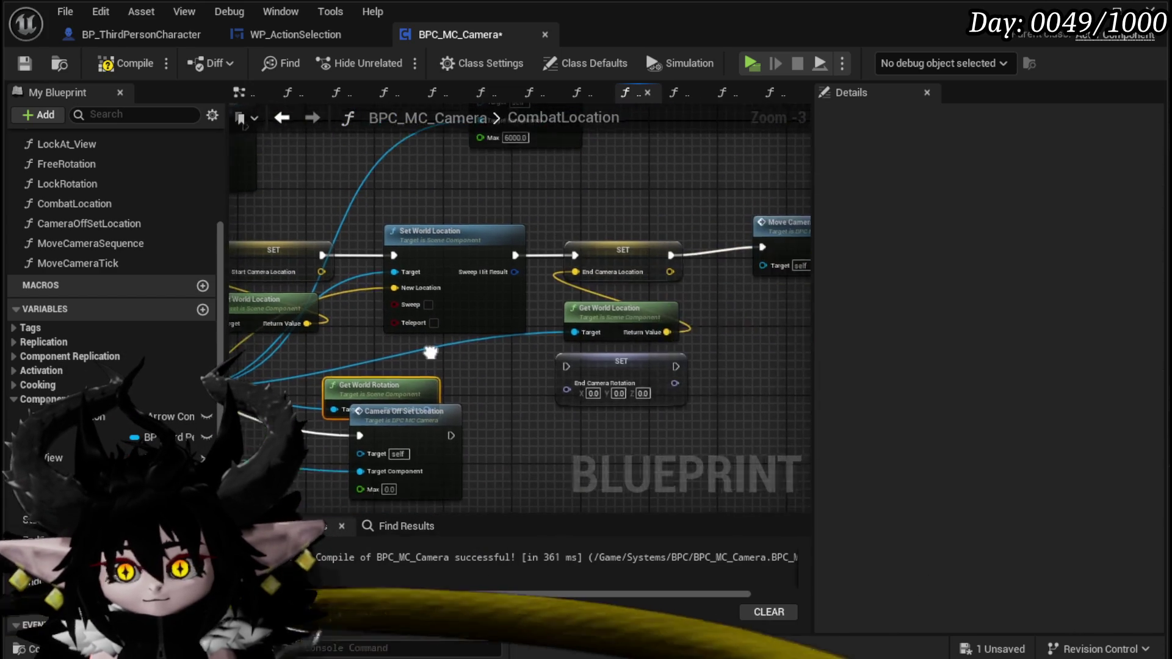
drag(577, 403, 577, 401)
drag(435, 228, 758, 414)
drag(429, 351, 593, 351)
drag(565, 413, 446, 318)
drag(309, 309, 387, 312)
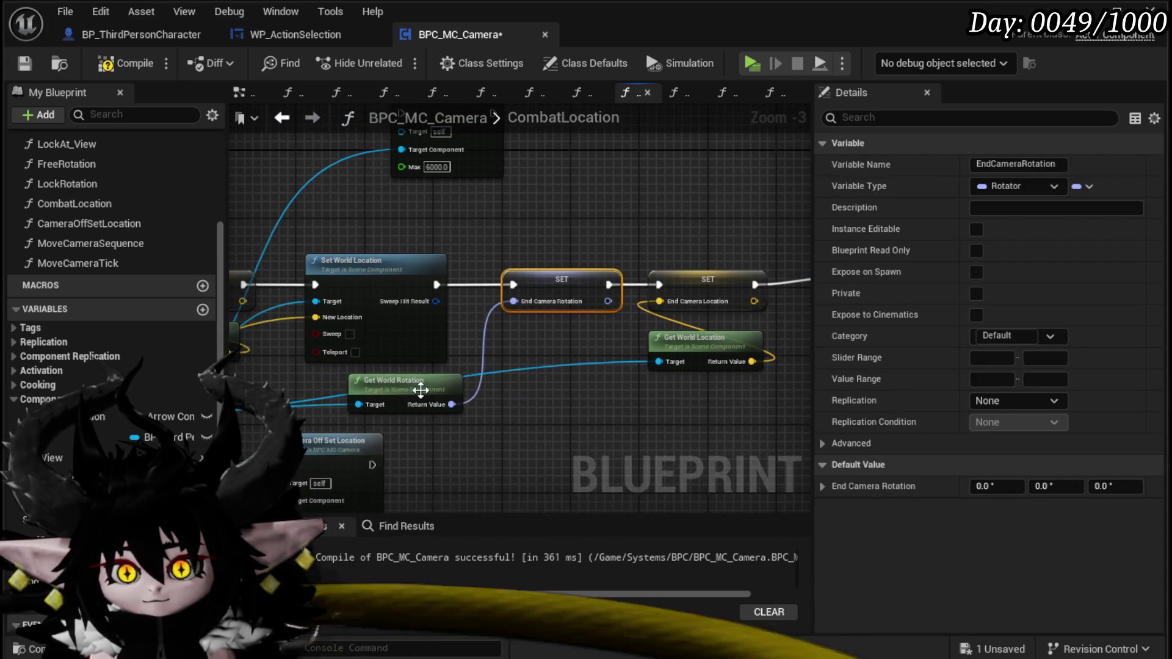
drag(427, 391, 560, 358)
drag(587, 422, 394, 392)
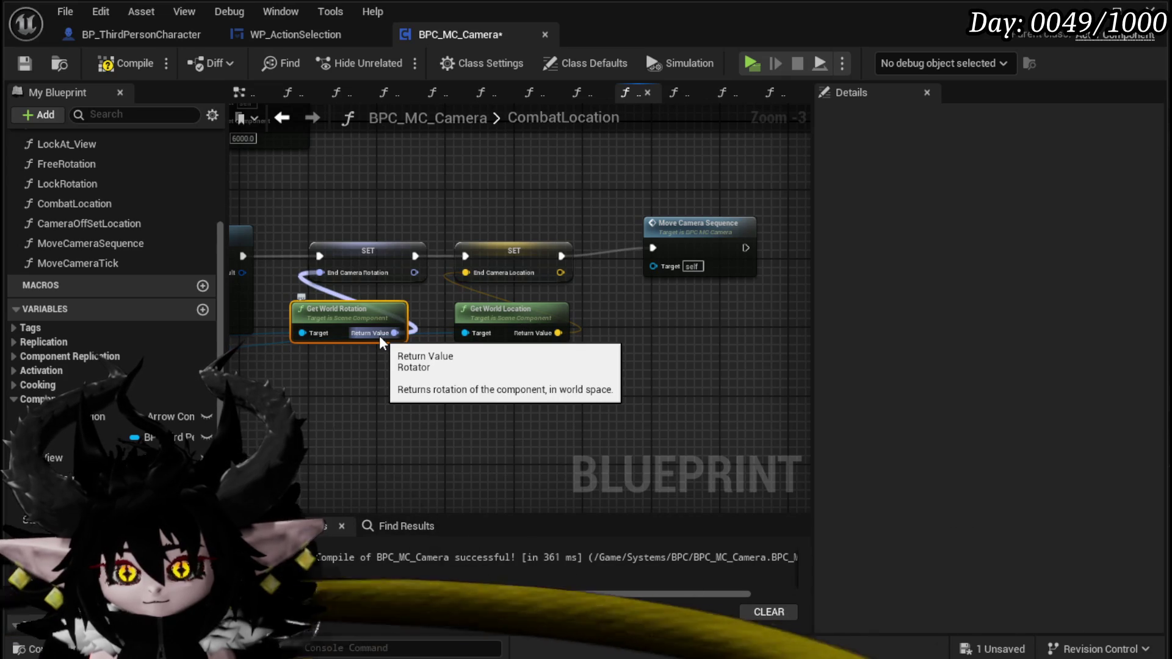
drag(309, 387, 434, 385)
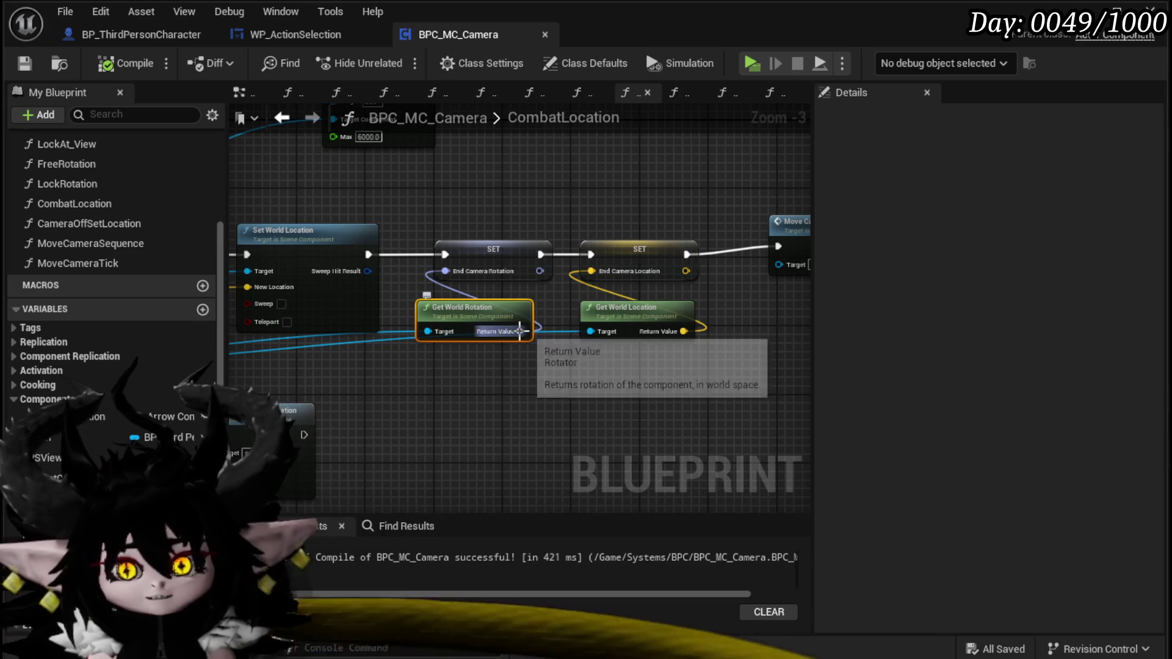
- Add a Break Rotator on the Get World Rotation output, replacing an accidental Break Rot Into Axes
drag(520, 331, 427, 390)
text(brea)
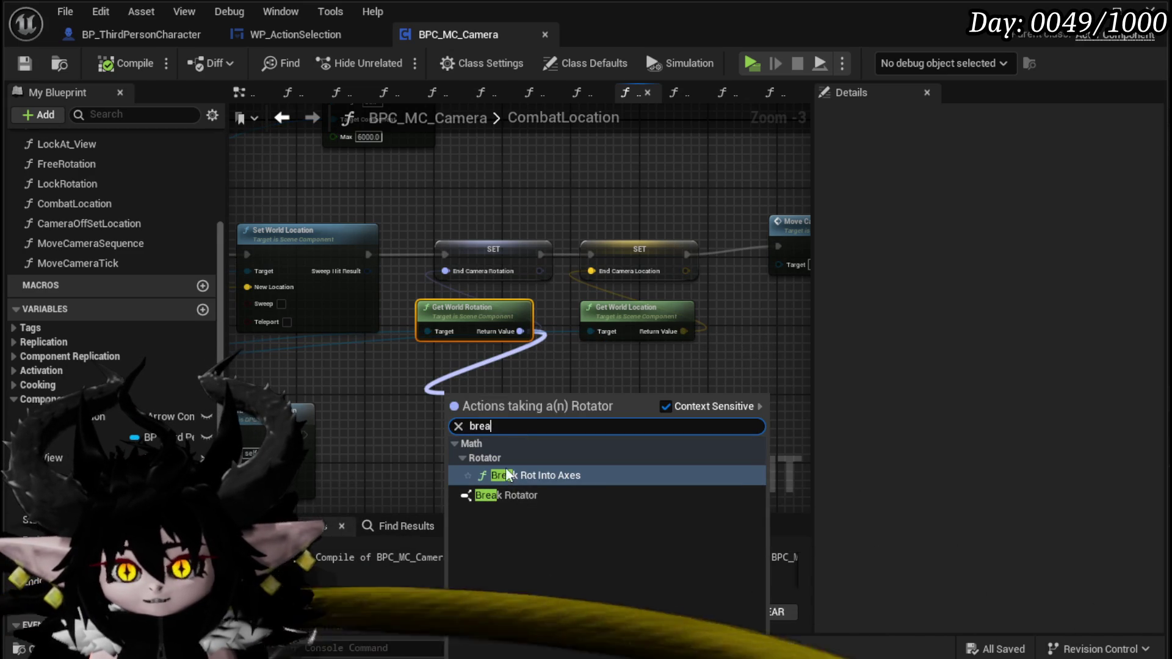
click(506, 475)
key(Delete)
mouse_move(520, 331)
mouse_down()
mouse_move(537, 418)
mouse_move(397, 380)
mouse_up()
text(brea)
click(495, 483)
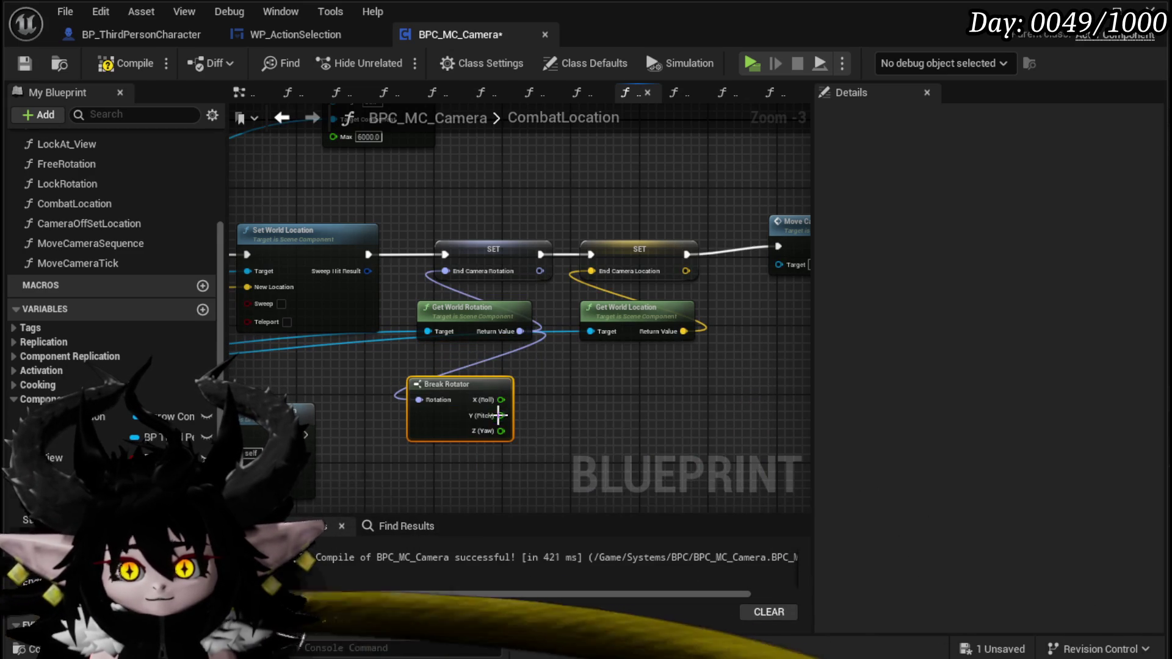
drag(458, 316, 415, 341)
- Feed End Camera Rotation from a Make Rotator wired with pitch and yaw from a second Break Rotator
drag(446, 271, 635, 417)
text(make)
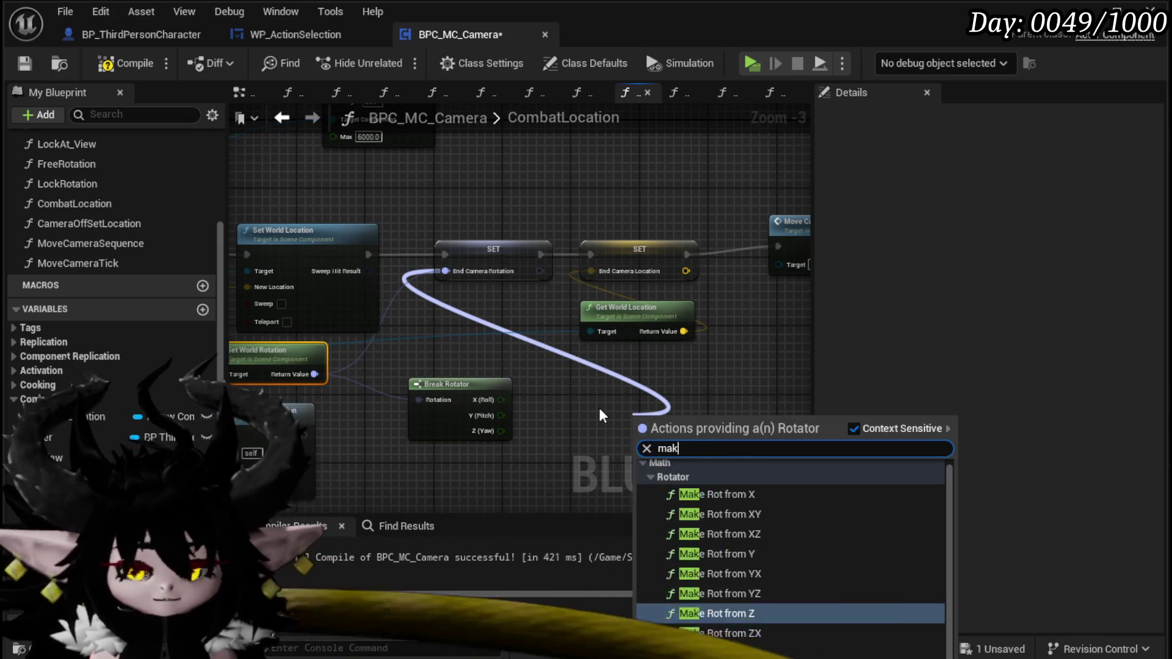
key(Down)
key(Down)
key(Down)
key(Return)
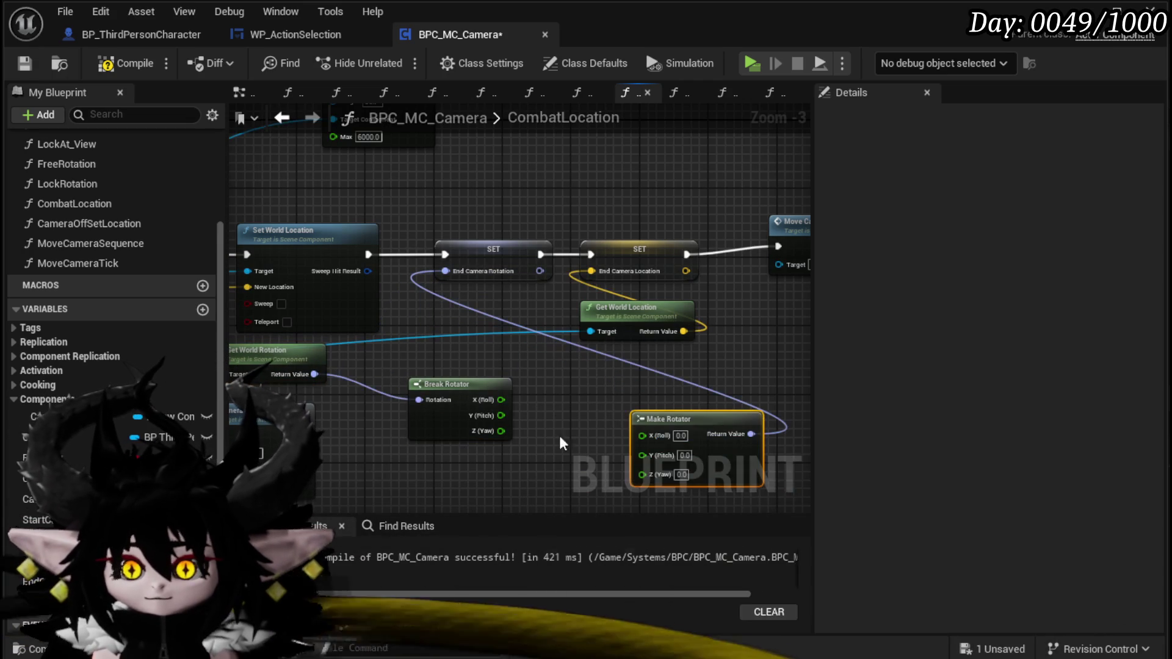
mouse_move(672, 416)
mouse_down()
mouse_move(427, 342)
mouse_move(671, 373)
mouse_move(438, 429)
mouse_move(405, 413)
mouse_move(433, 328)
mouse_move(720, 479)
mouse_move(431, 431)
mouse_up()
text(brea)
click(491, 534)
mouse_move(519, 453)
mouse_down()
mouse_move(567, 384)
mouse_move(578, 406)
mouse_up()
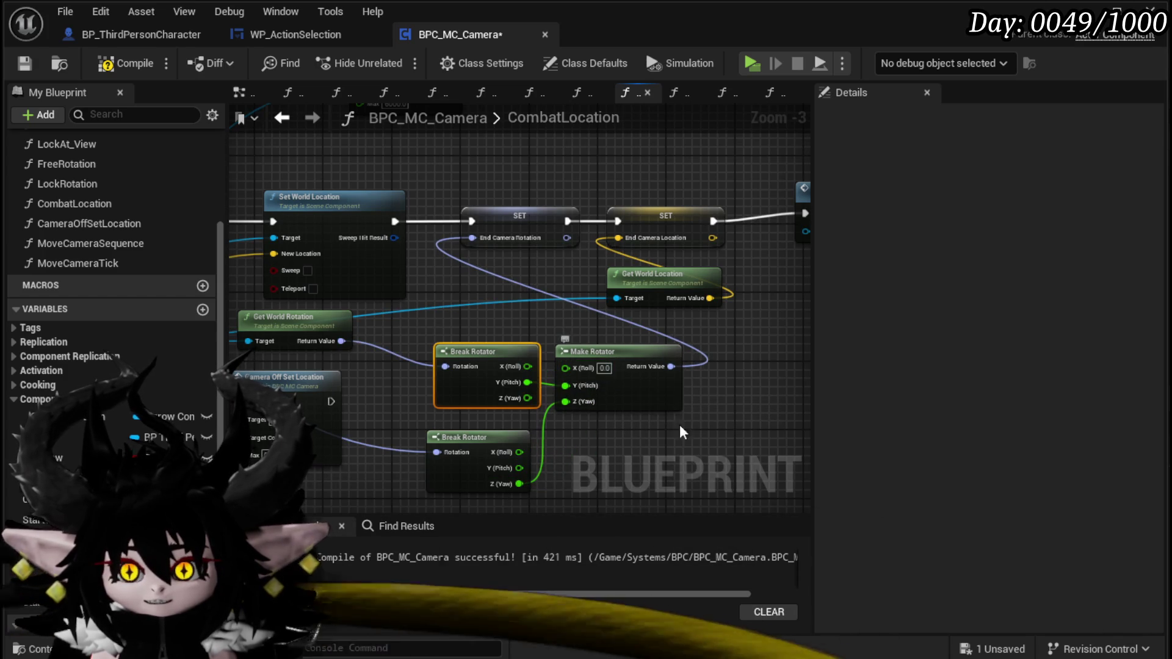
drag(677, 414, 570, 418)
scroll(506, 426, down, 1)
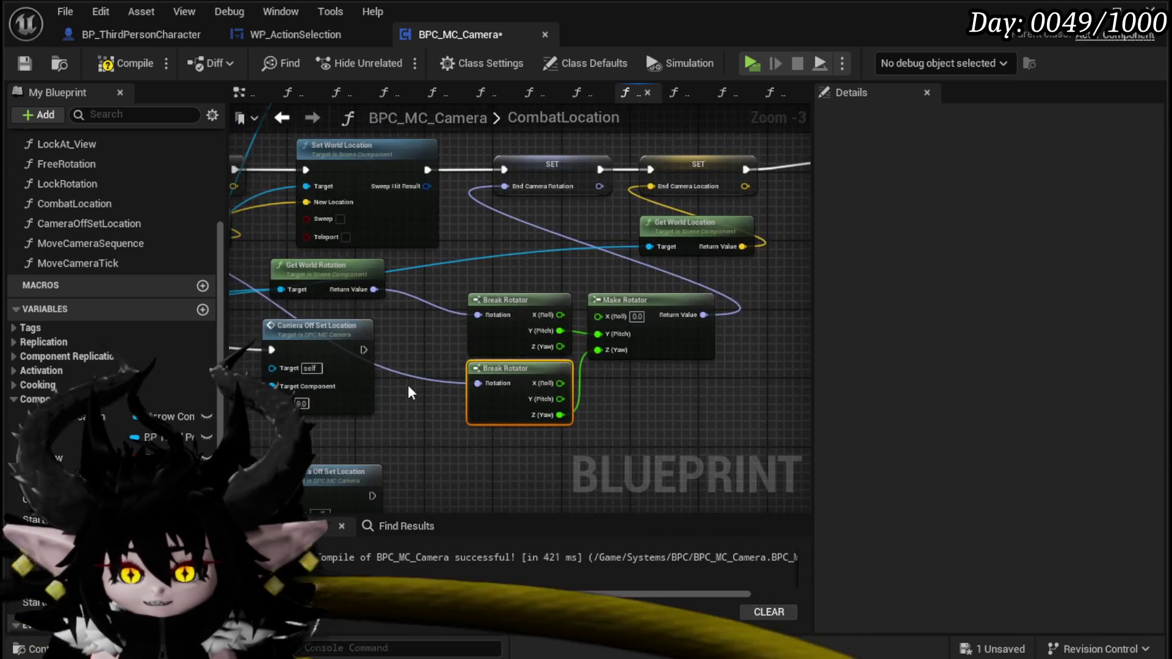
drag(546, 429, 471, 464)
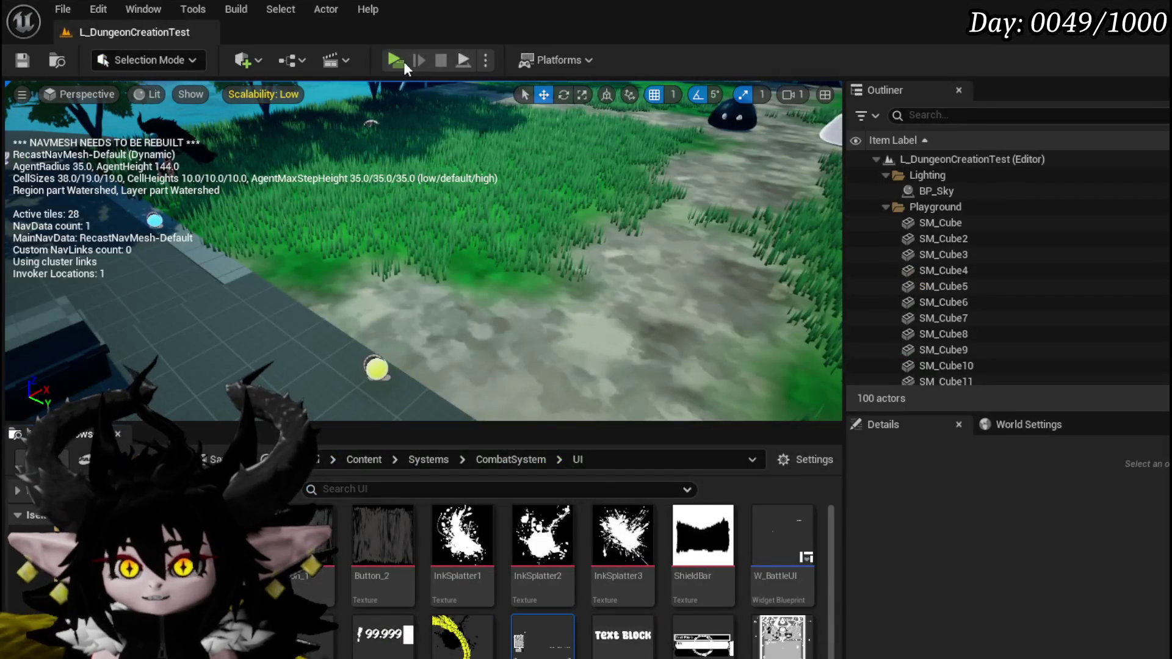
- Play in editor, walk to the green slime, and dismiss the X/O prompt to start the Slime_Wind battle
click(402, 61)
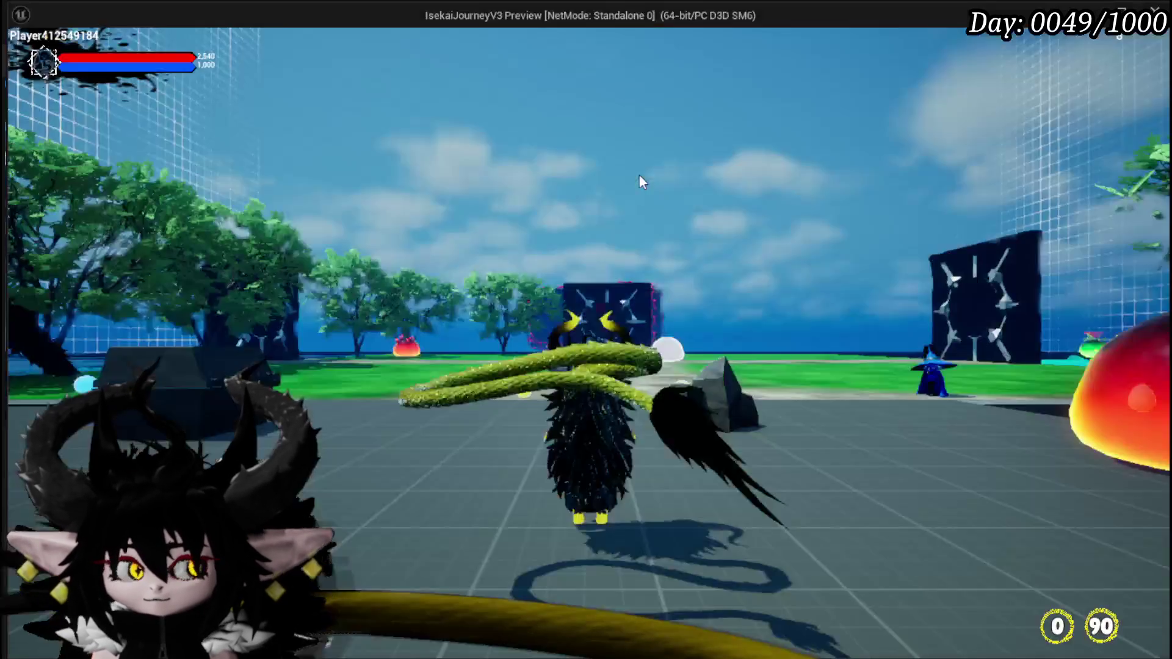
key(w)
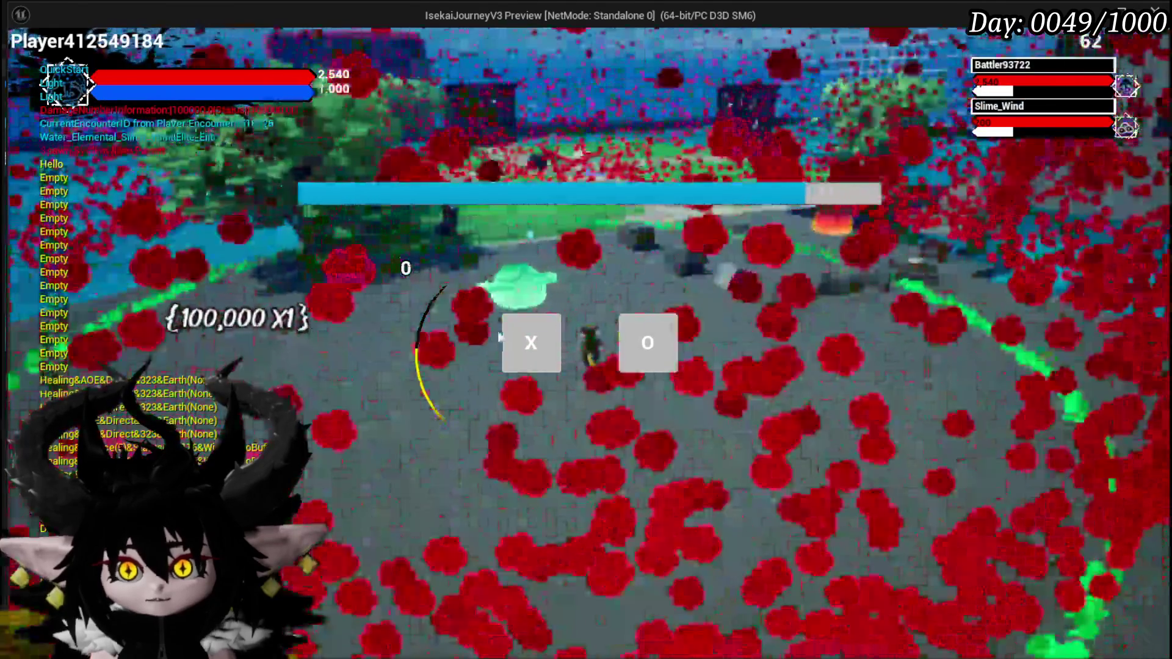
click(500, 337)
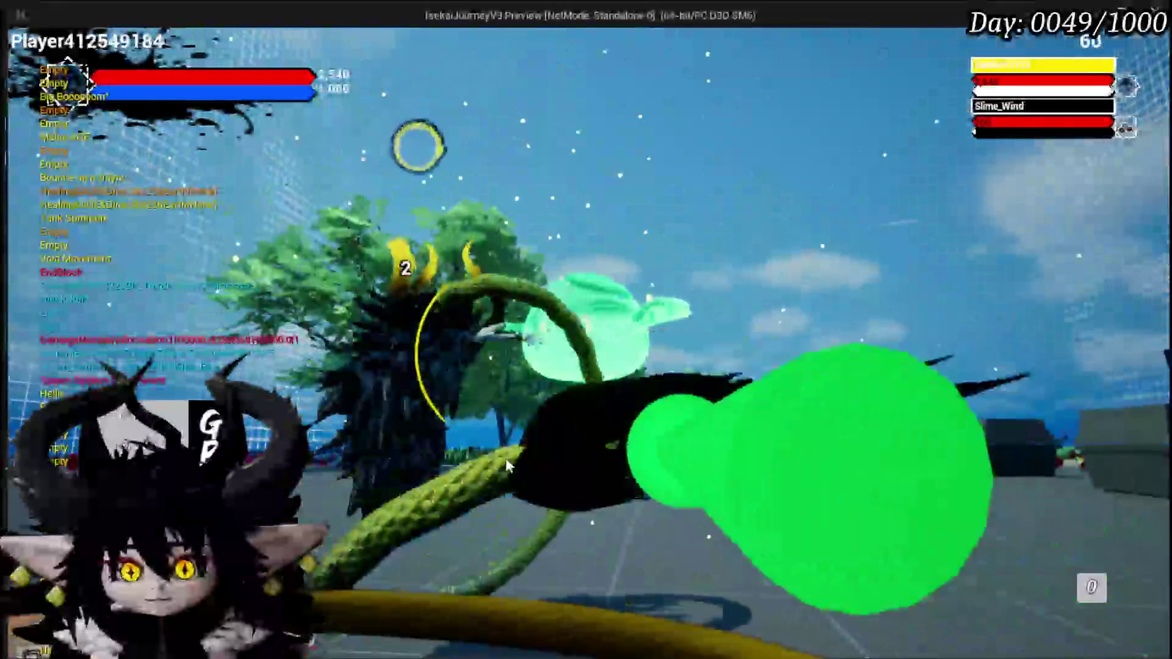
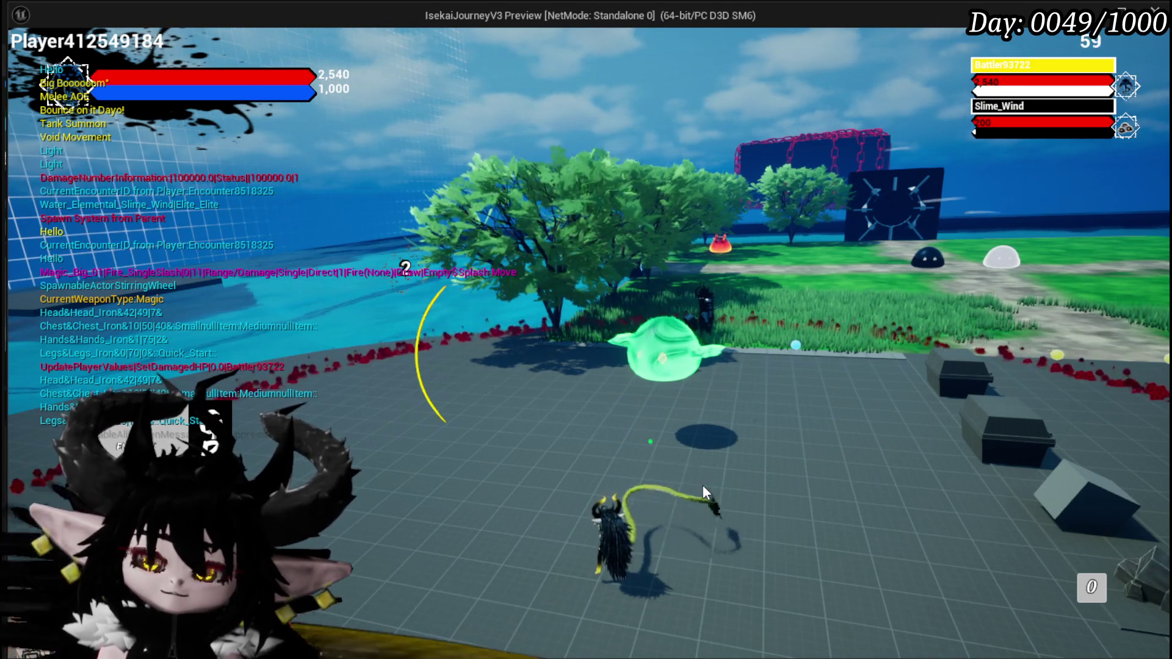
- Cast Big Booooom from the card hand at Slime_Wind, then end the playtest
key(Tab)
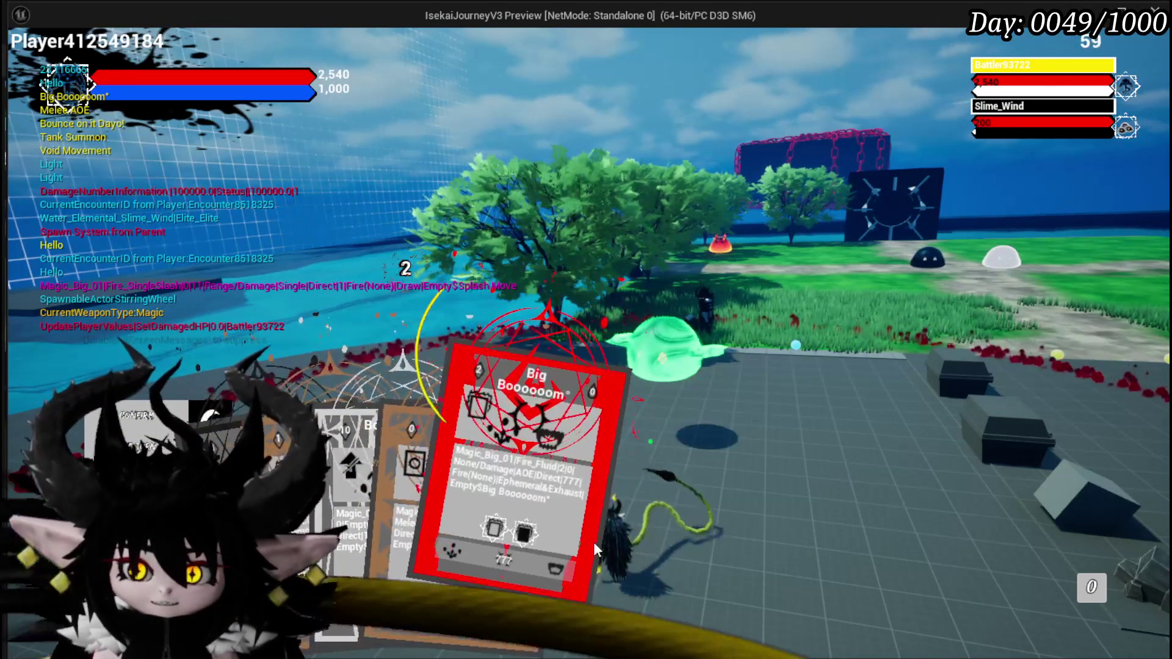
key(Tab)
key(Tab)
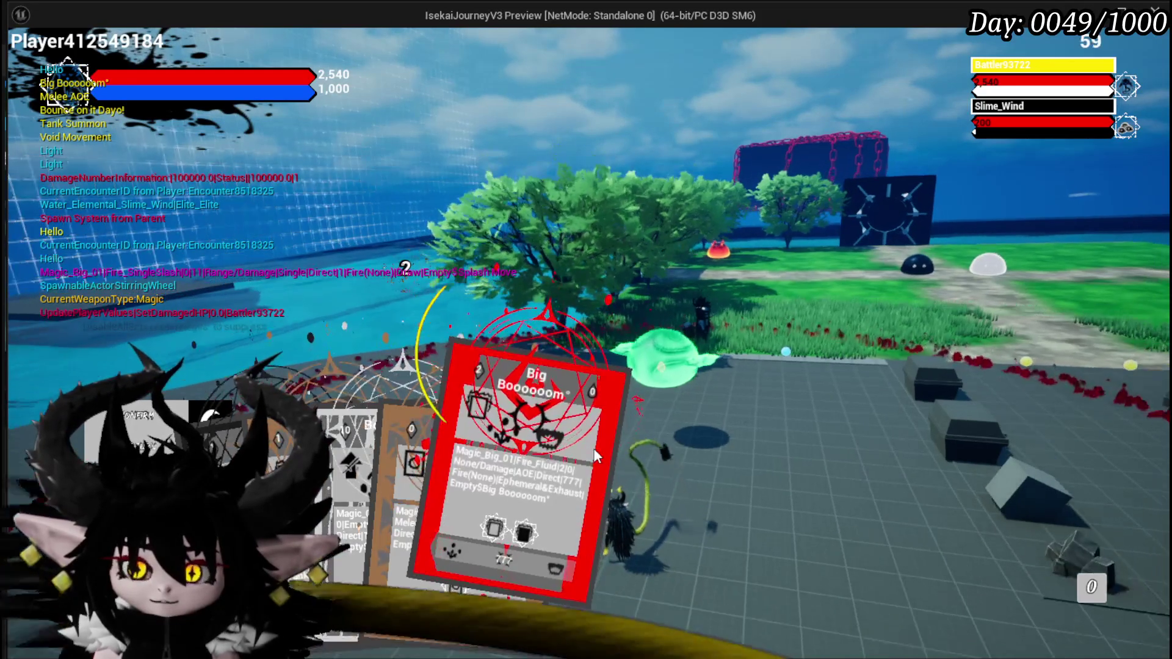
key(Tab)
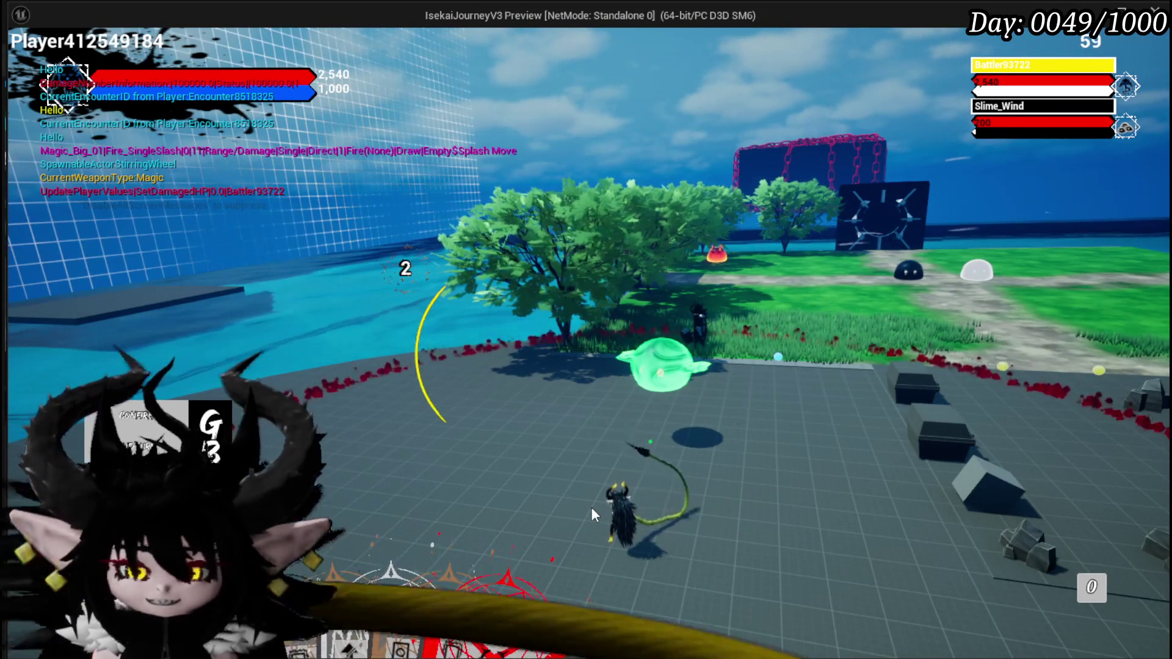
mouse_move(474, 621)
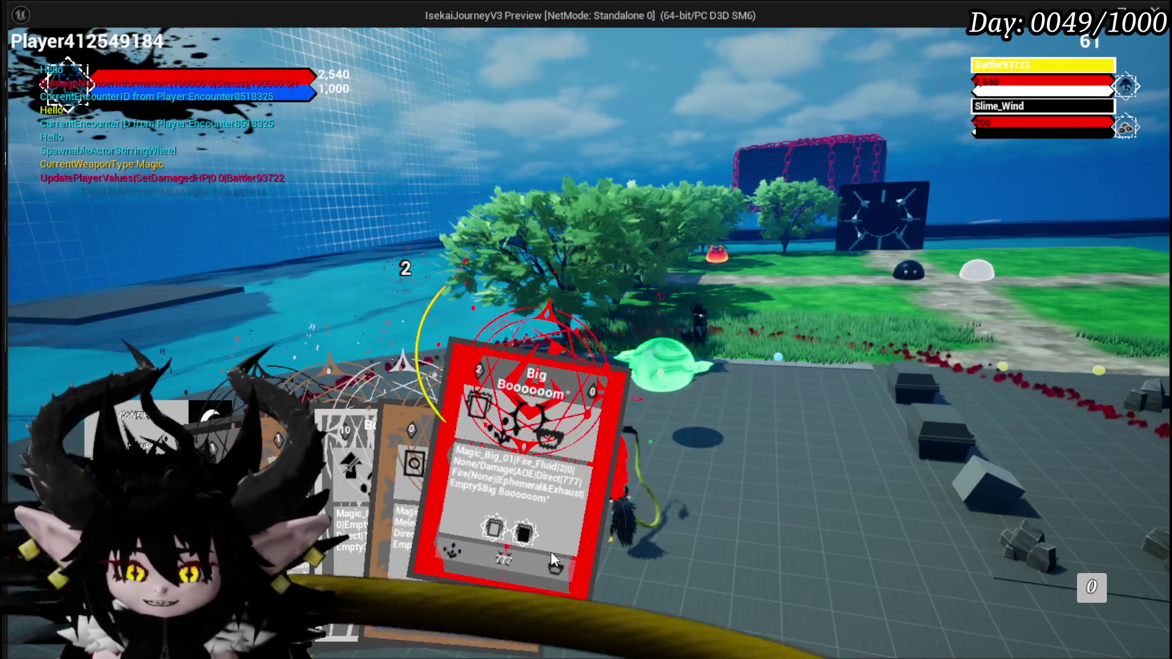
click(550, 551)
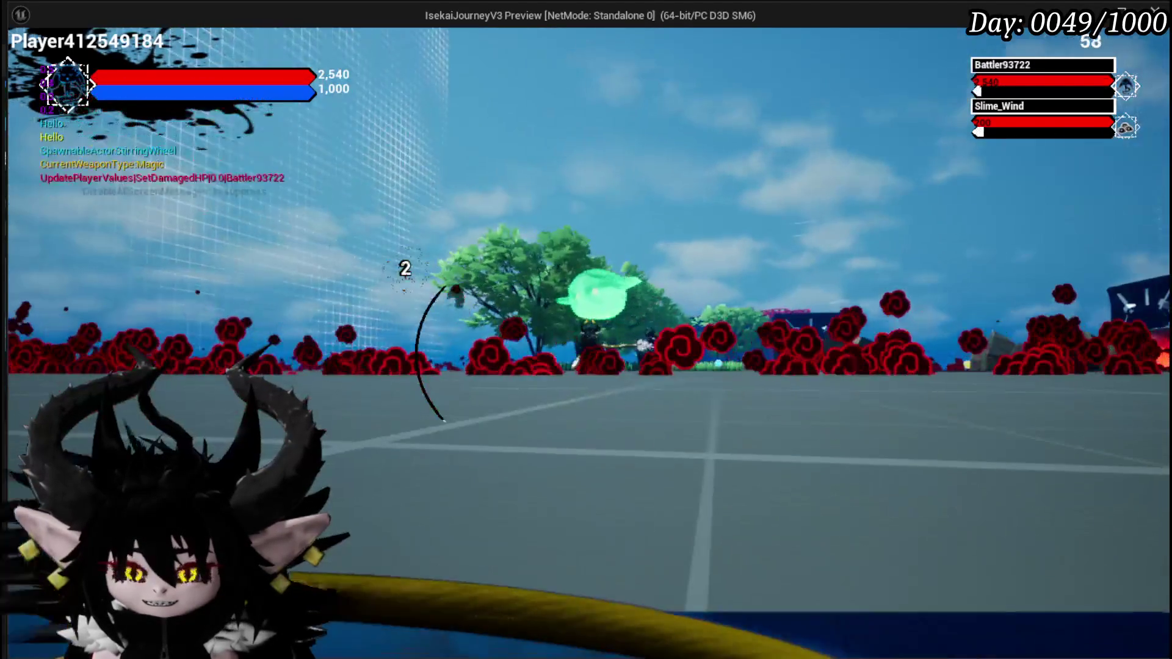
key(Escape)
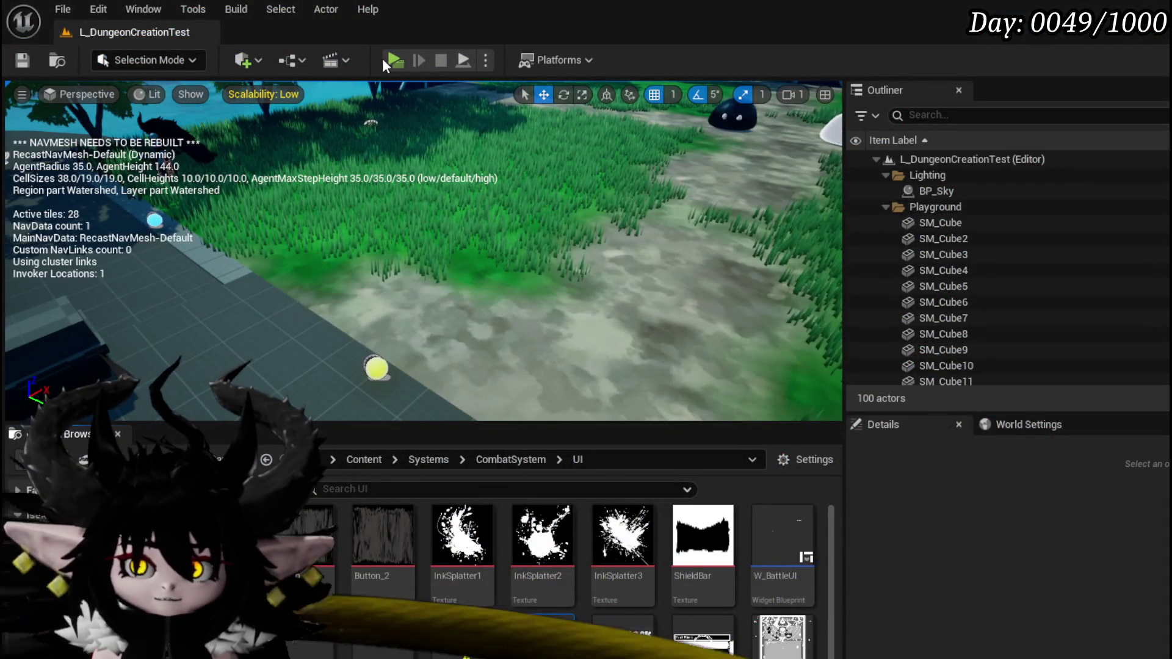
- Start a new playtest, walk to the wind slime and attack it to enter battle
click(387, 60)
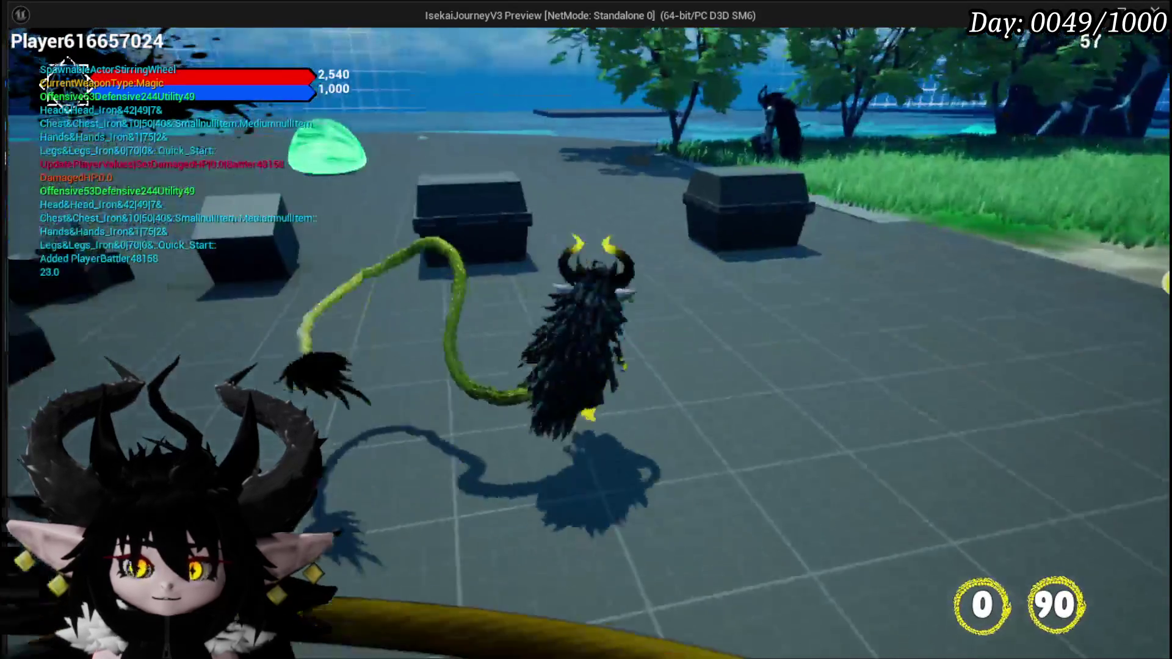
key(w)
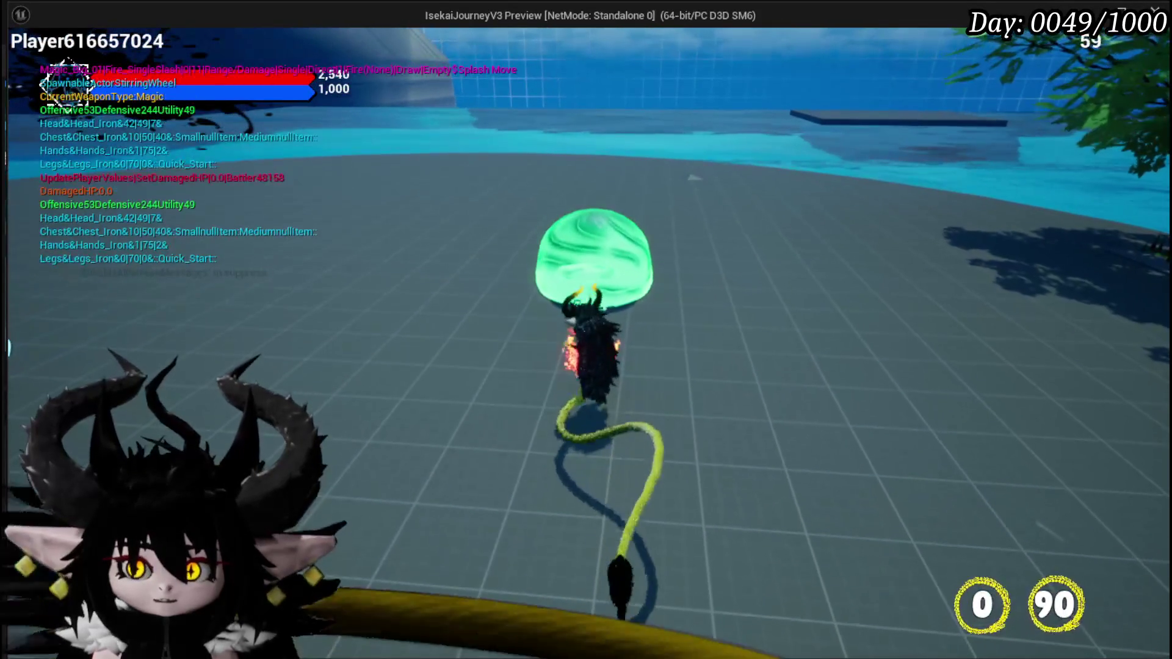
key(e)
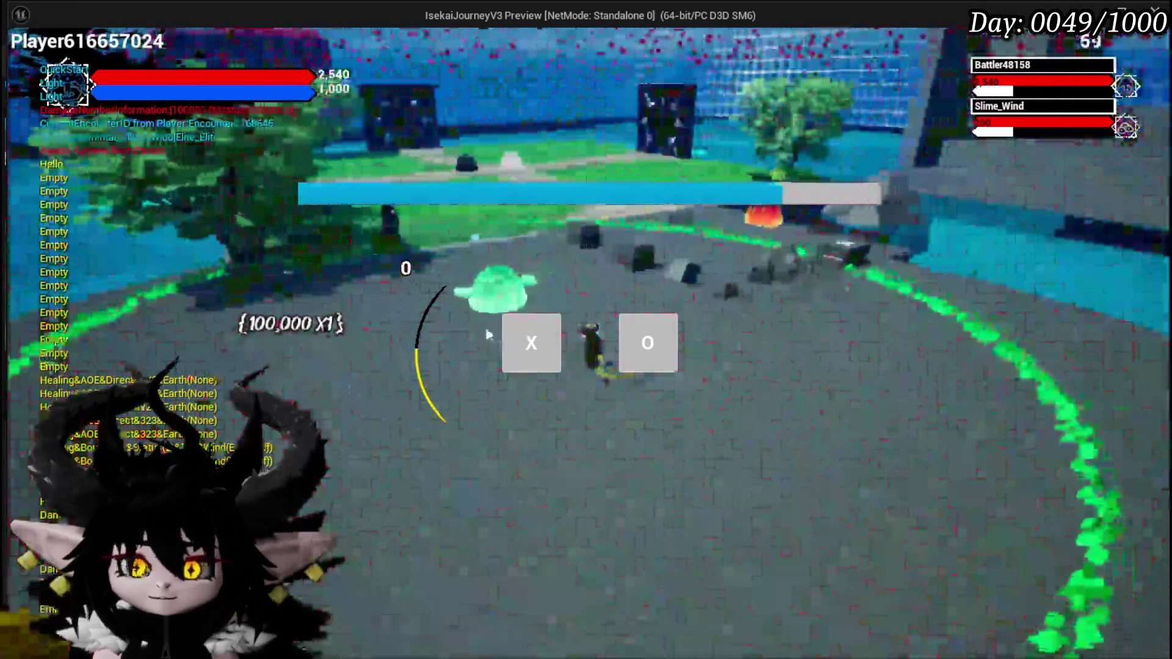
click(543, 342)
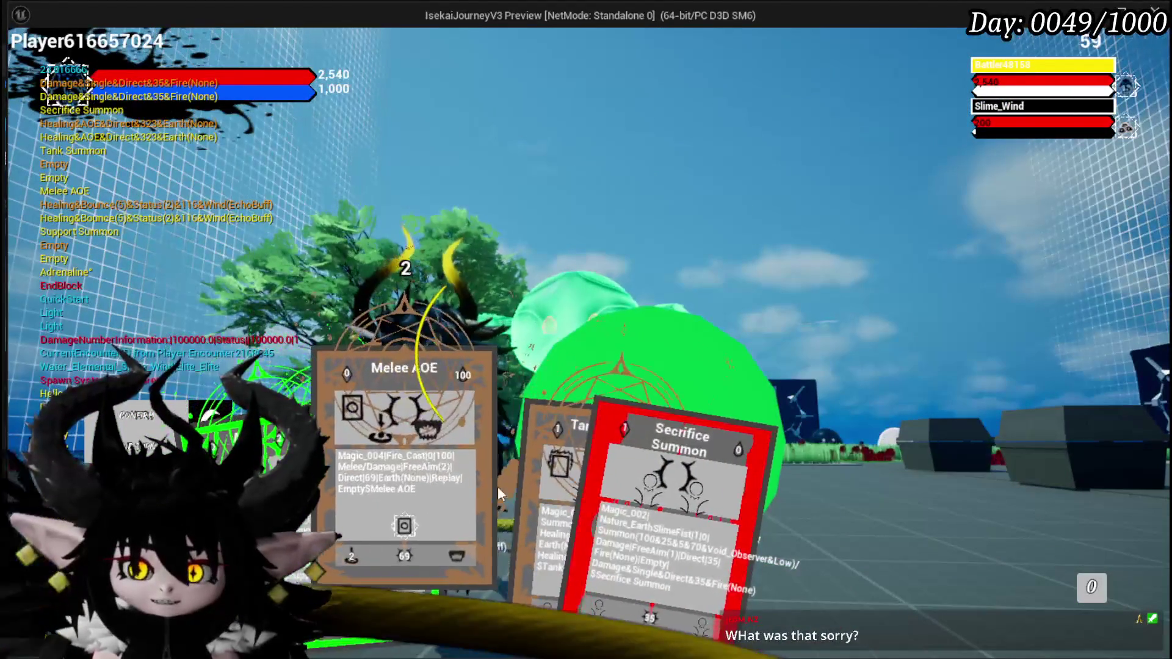
- Play Melee AOE, then Big Booooom for 767.7 damage, and stop the playtest
click(497, 485)
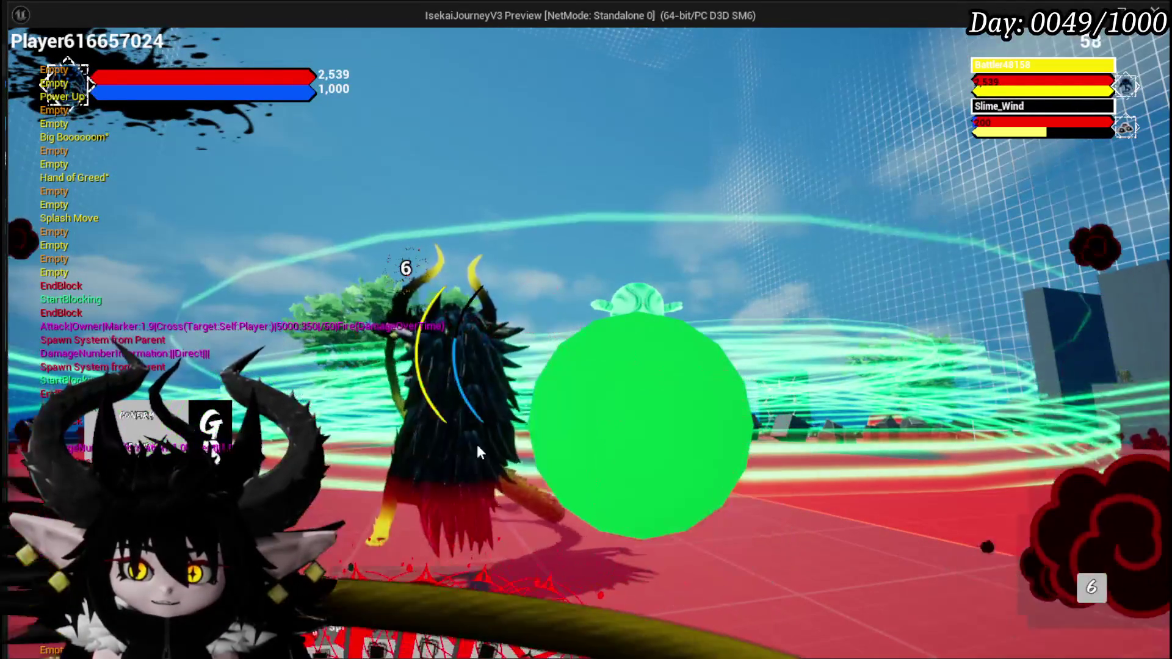
click(479, 463)
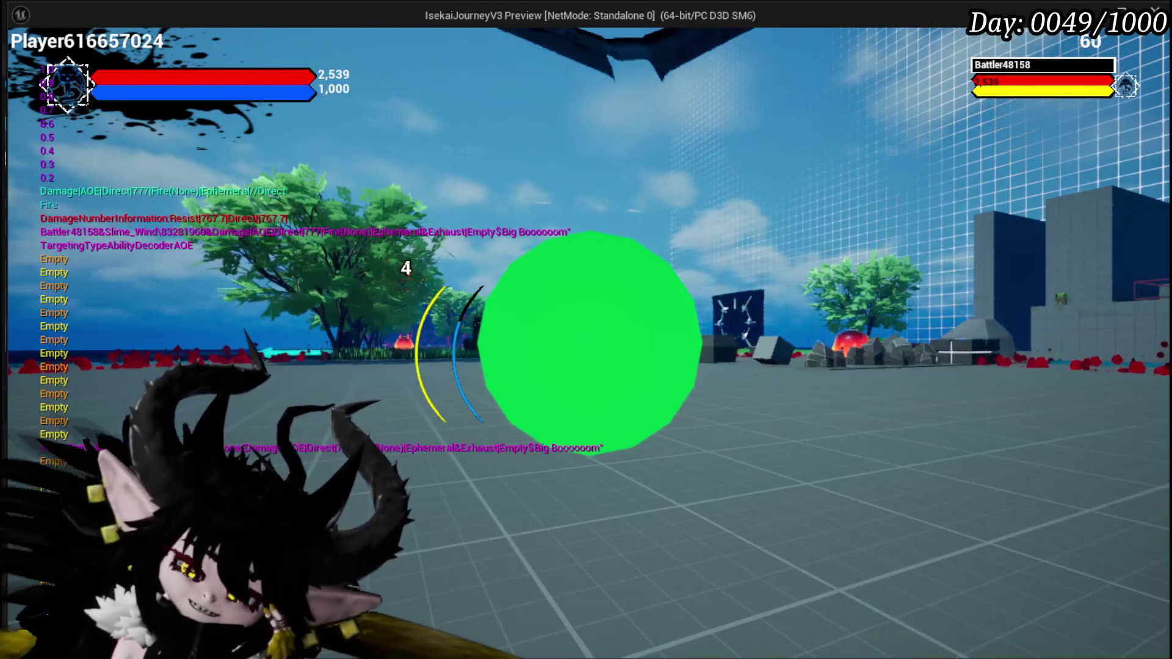
key(Escape)
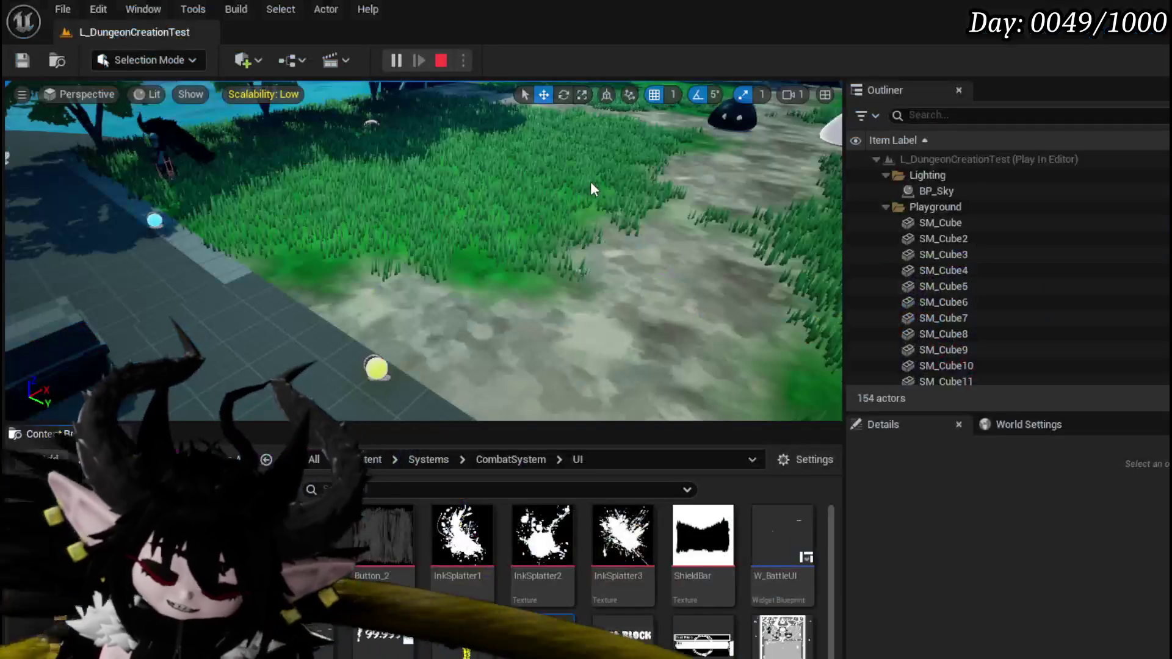
- Save, run another short Play-In-Editor session of the arena, then stop it
key(ctrl+s)
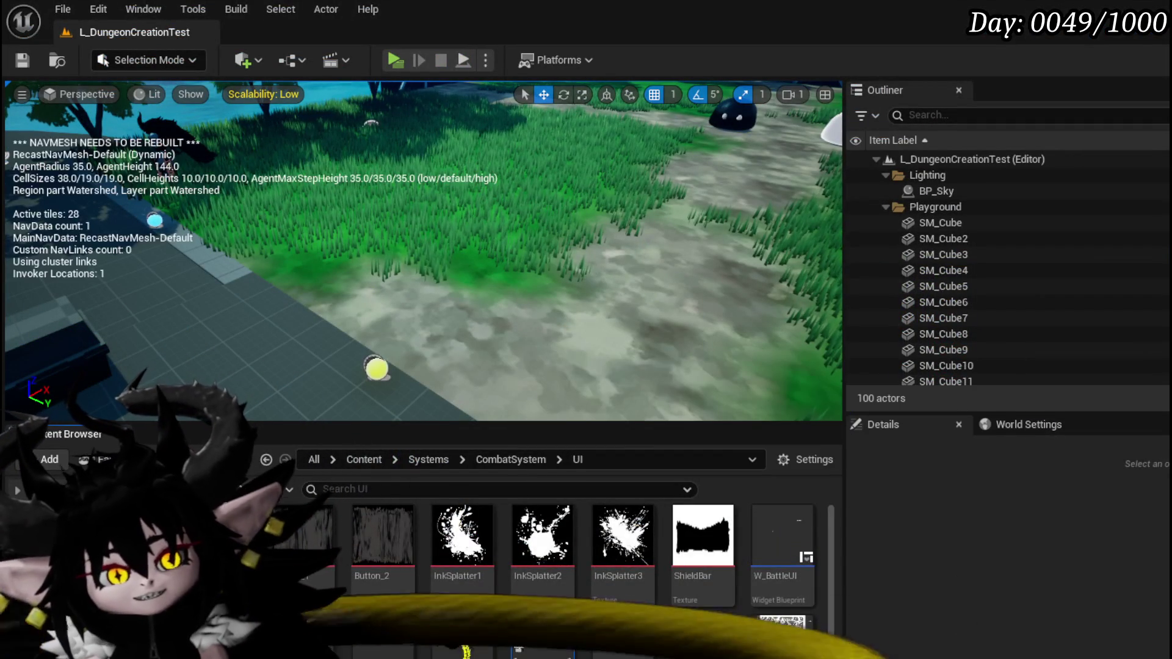
click(393, 61)
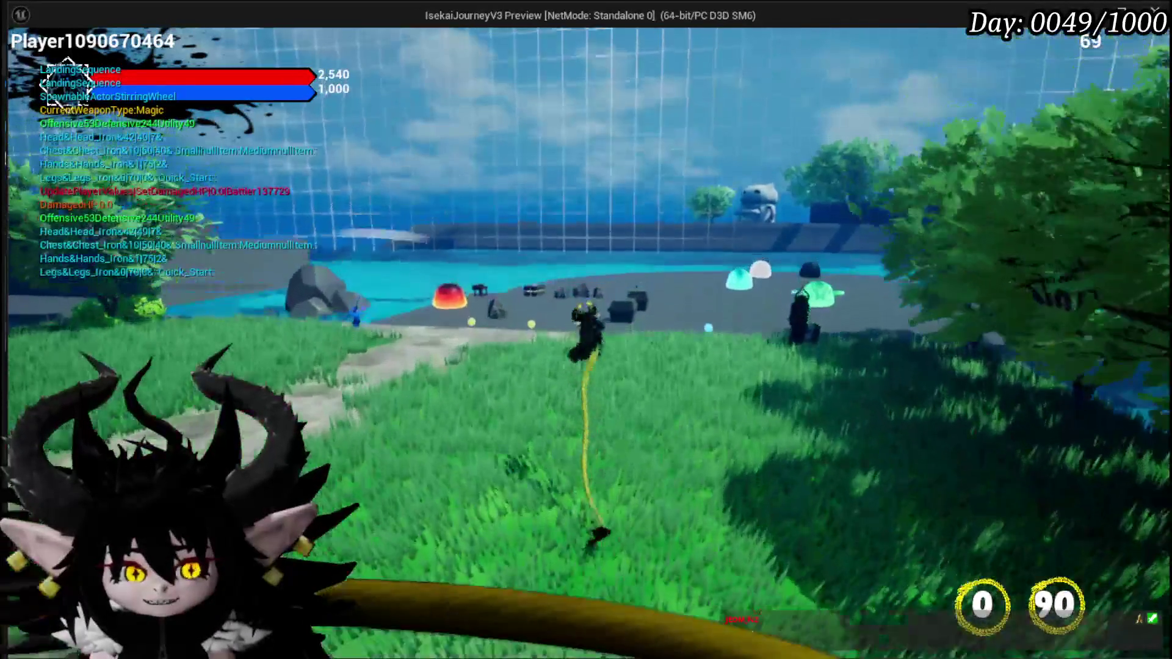
key(Escape)
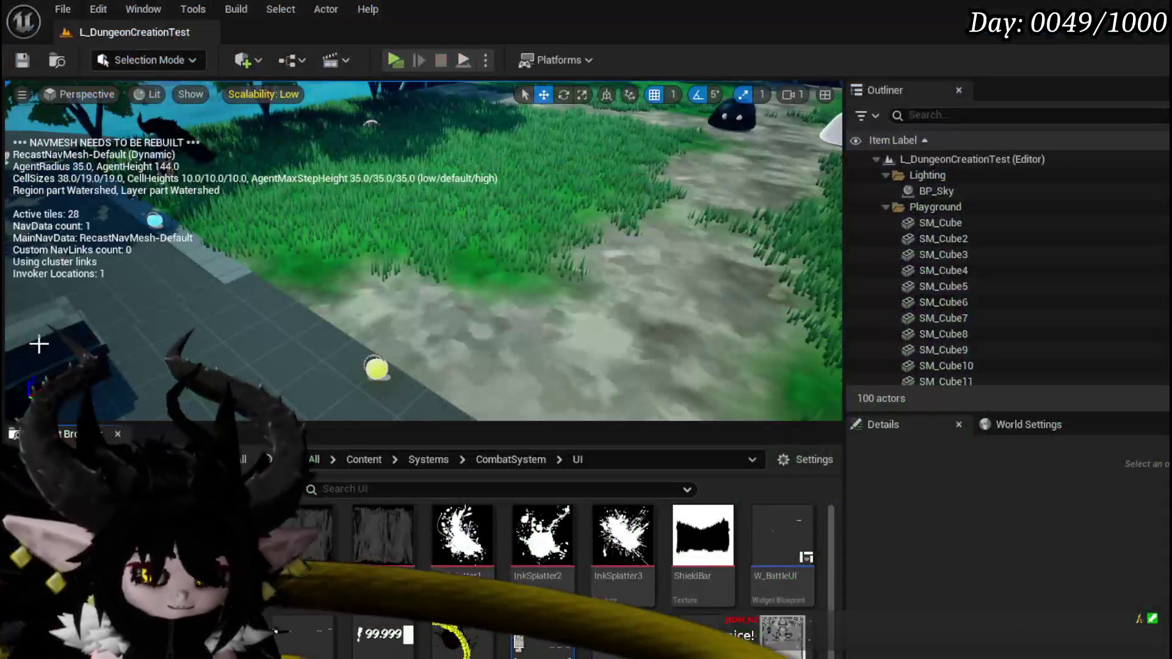